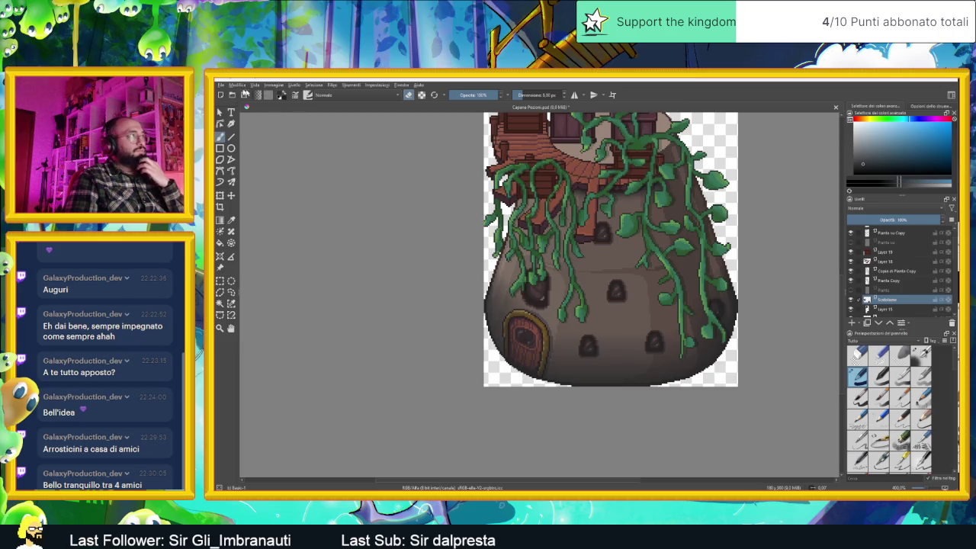
Step: Switch to the Aseprite hut sprite and bring up File > Open Recent to find TavoloLungo 1.png
left_click(220, 84)
left_click(220, 85)
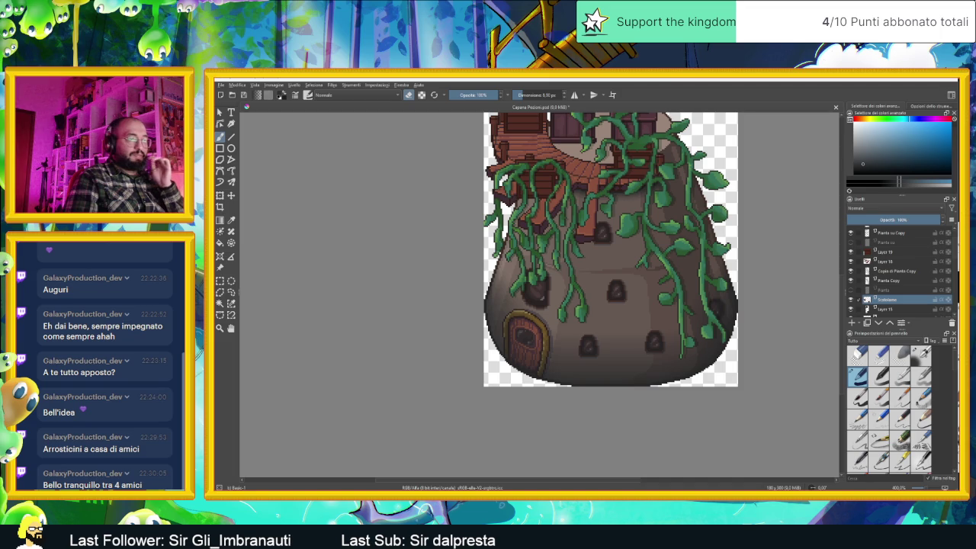
key("alt+Tab")
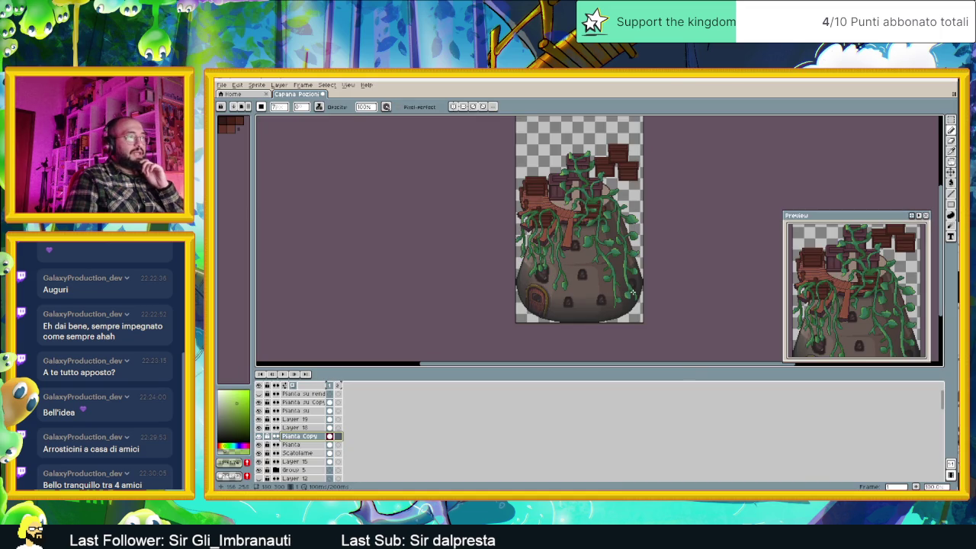
scroll(610, 279, "up", 1)
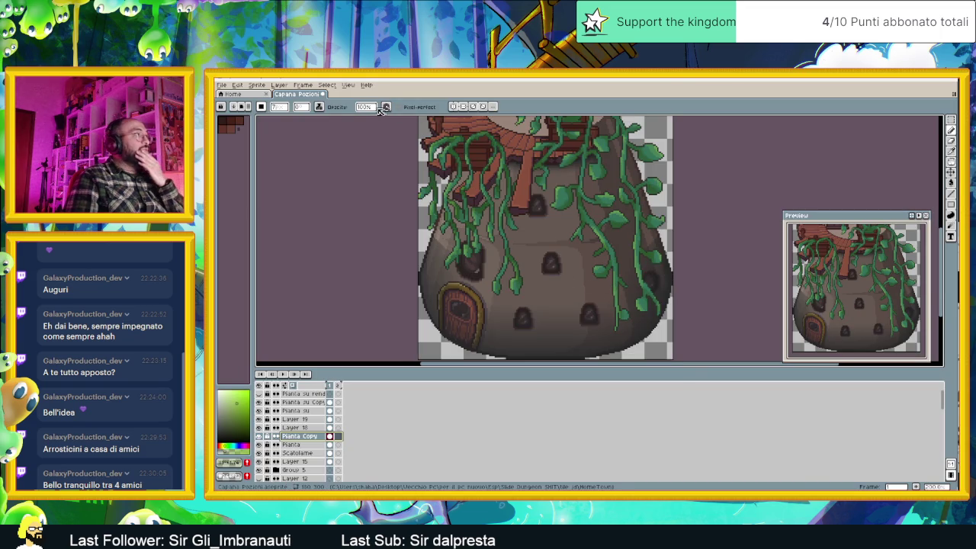
left_click(221, 84)
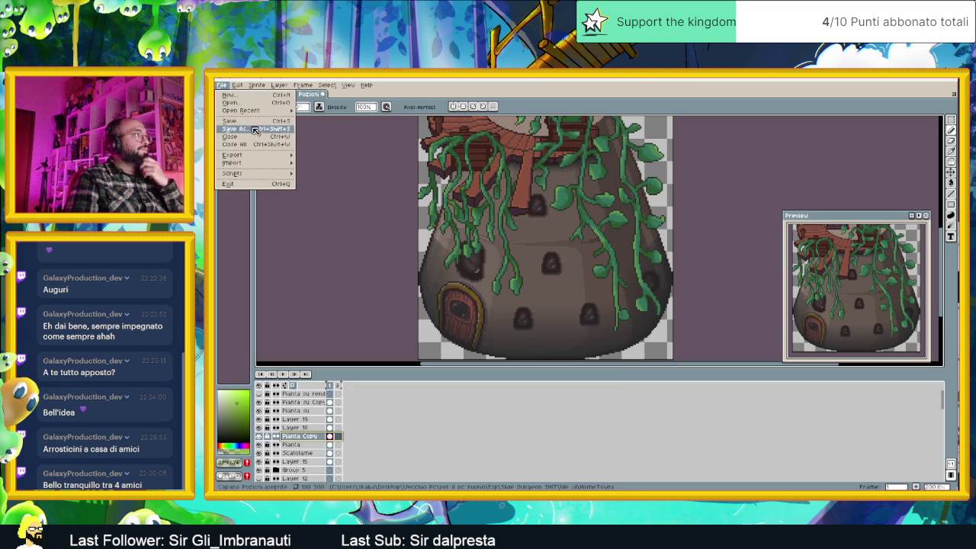
mouse_move(265, 156)
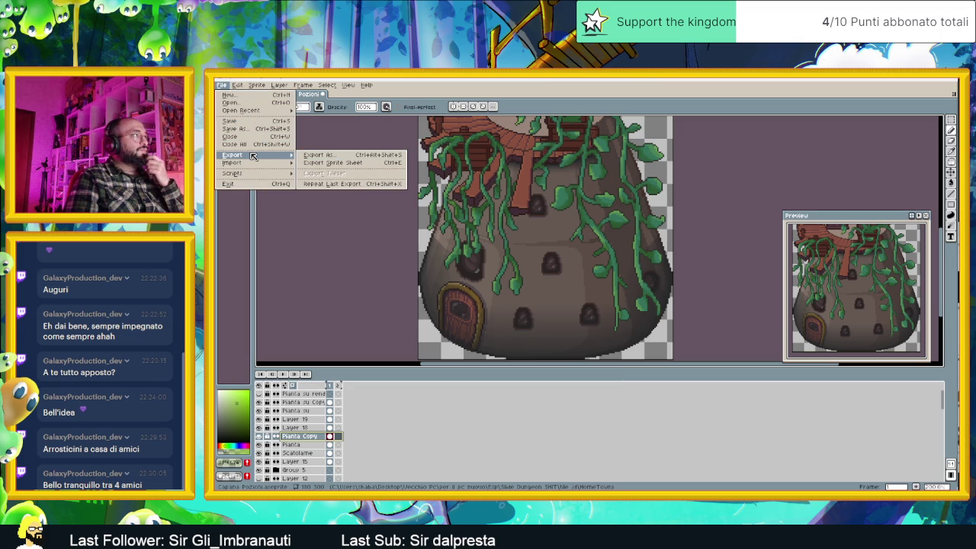
mouse_move(259, 112)
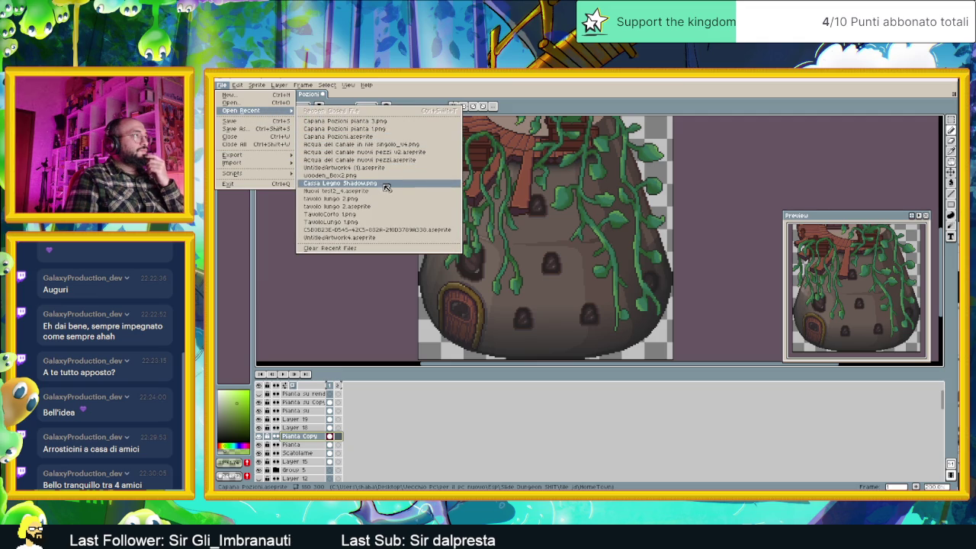
Step: Open TavoloLungo 1.png and zoom in on the long table
left_click(382, 226)
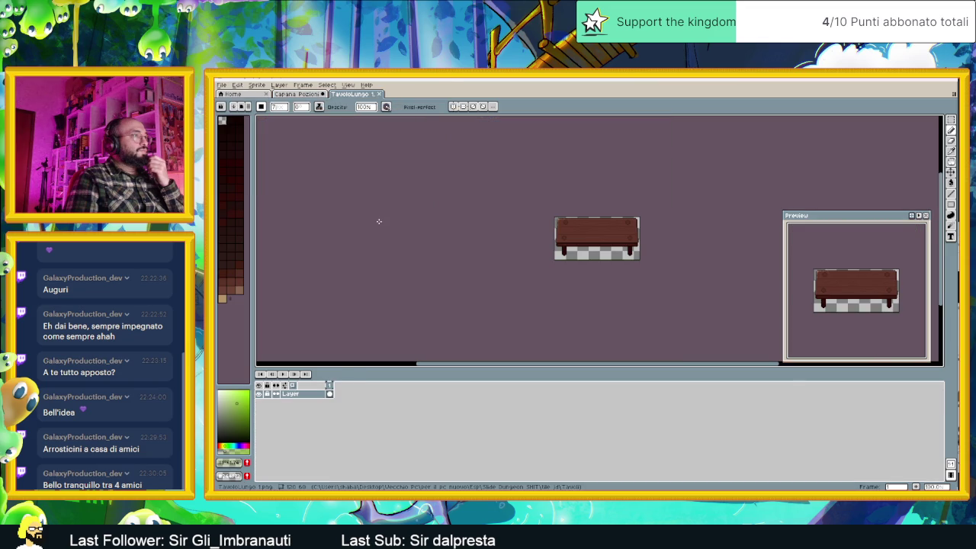
scroll(591, 233, "up", 1)
scroll(700, 243, "up", 1)
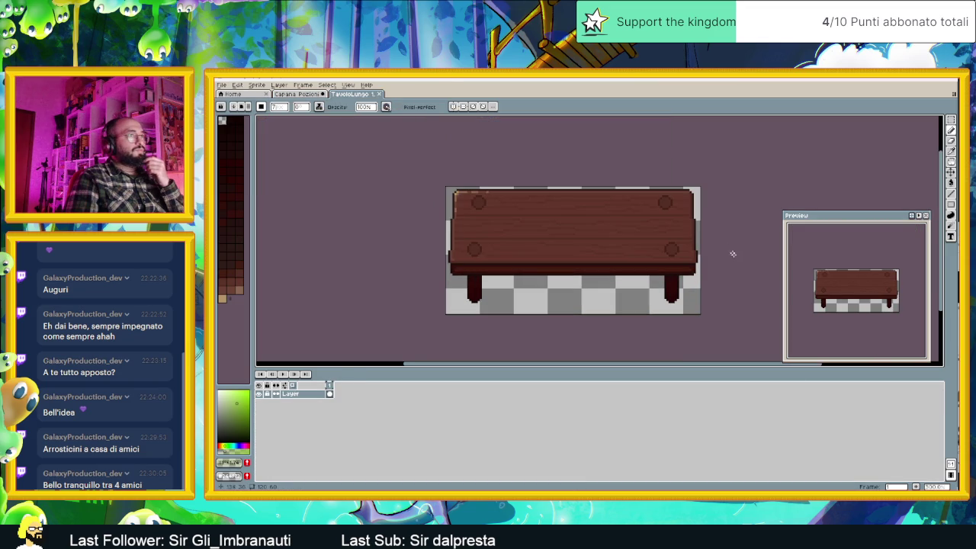
Step: Marquee-select the entire table sprite, then go back to the Capanna Pozioni tab
left_click(951, 120)
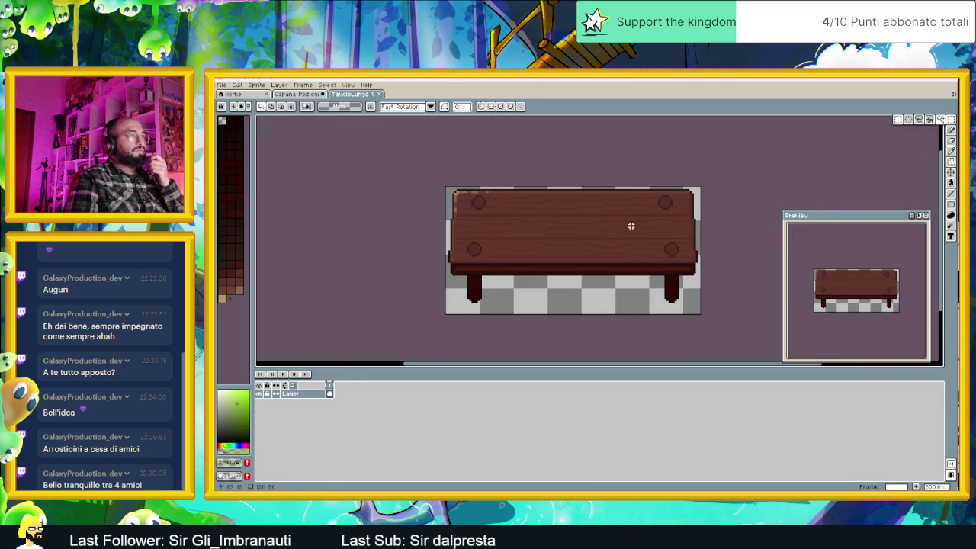
left_click_drag(632, 226, 576, 225)
scroll(536, 220, "up", 1)
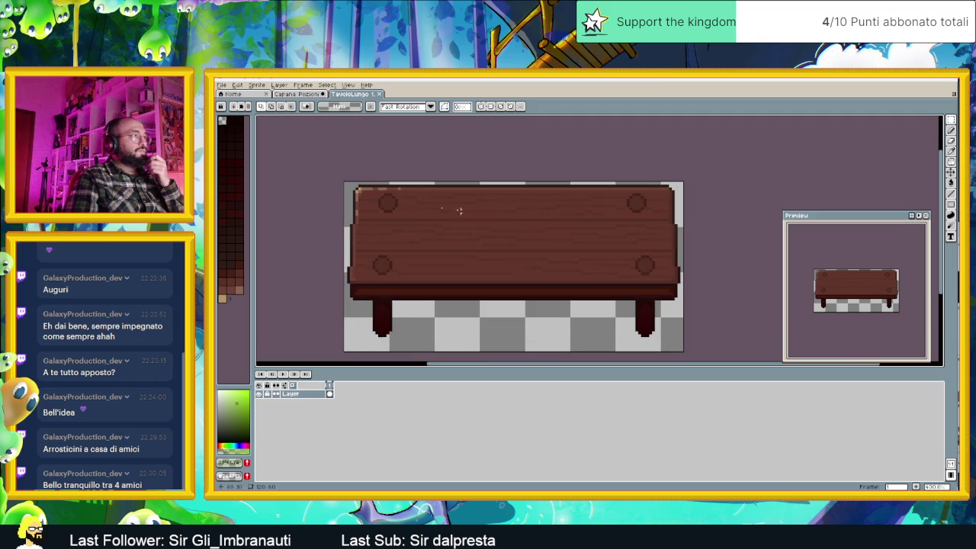
left_click_drag(341, 183, 737, 348)
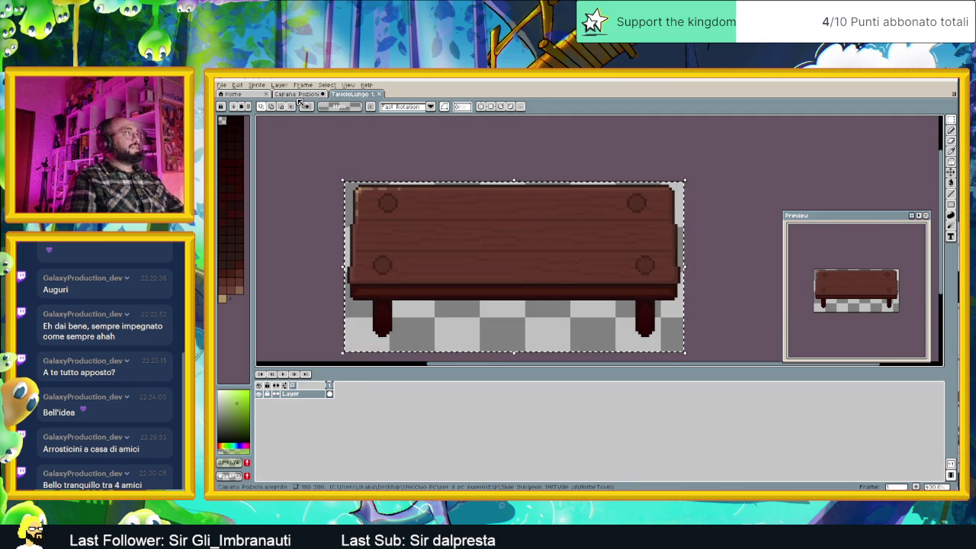
key("ctrl+shift+Tab")
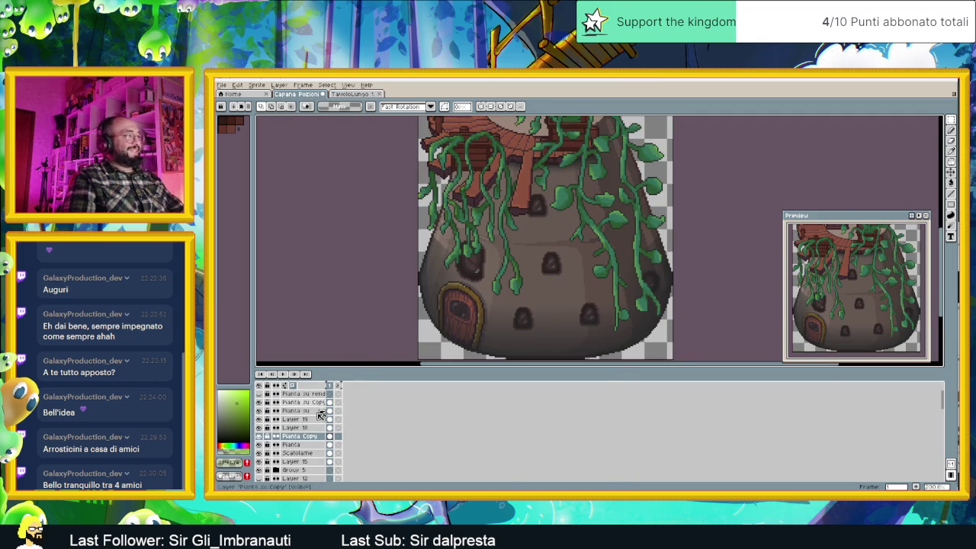
Step: Create a new layer above Layer 15 and rename it 'Insegna' in Layer Properties
left_click(288, 454)
left_click(290, 461)
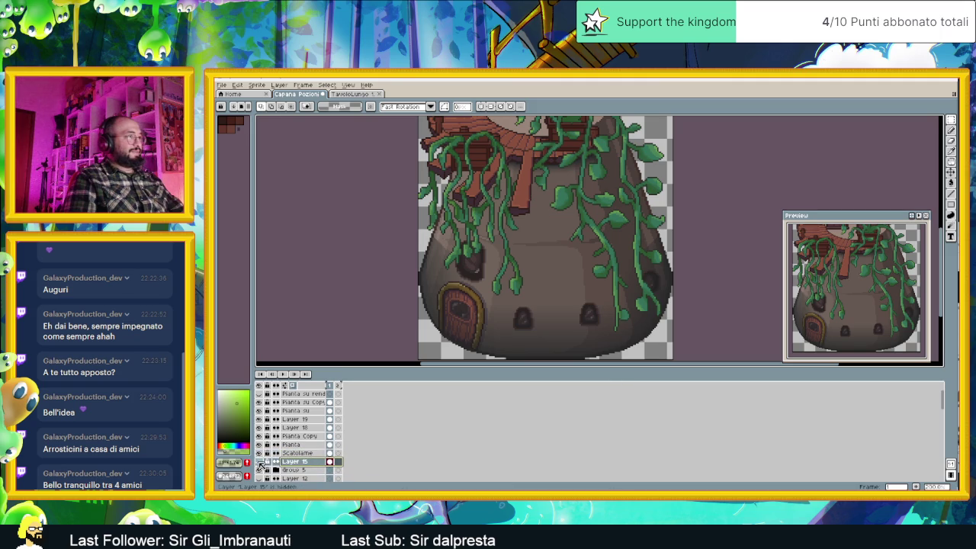
right_click(301, 463)
mouse_move(330, 438)
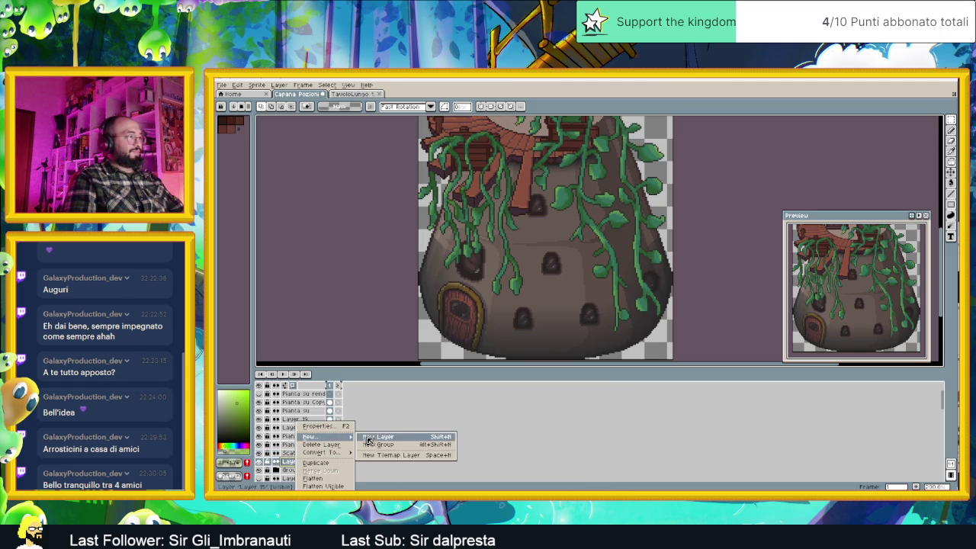
left_click(382, 438)
double_click(299, 463)
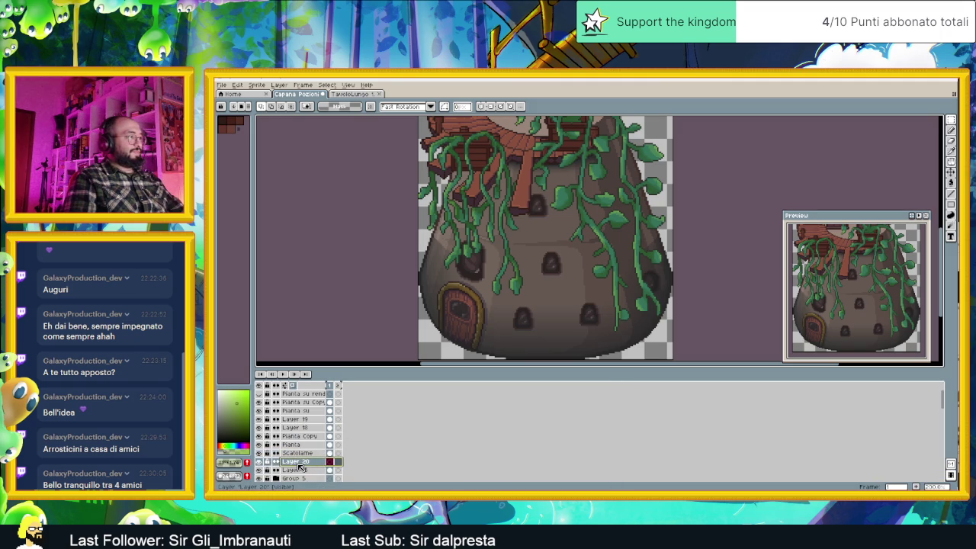
double_click(312, 464)
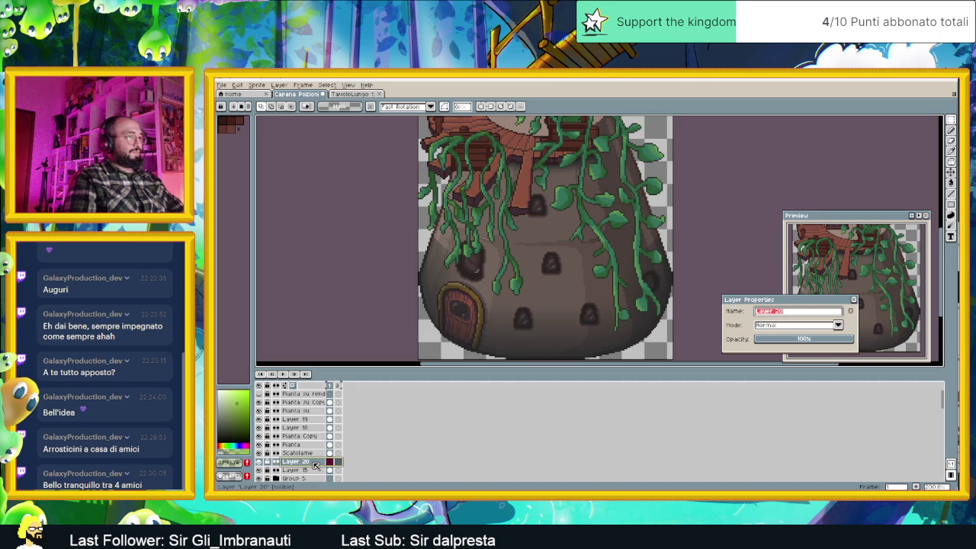
type("Insegna")
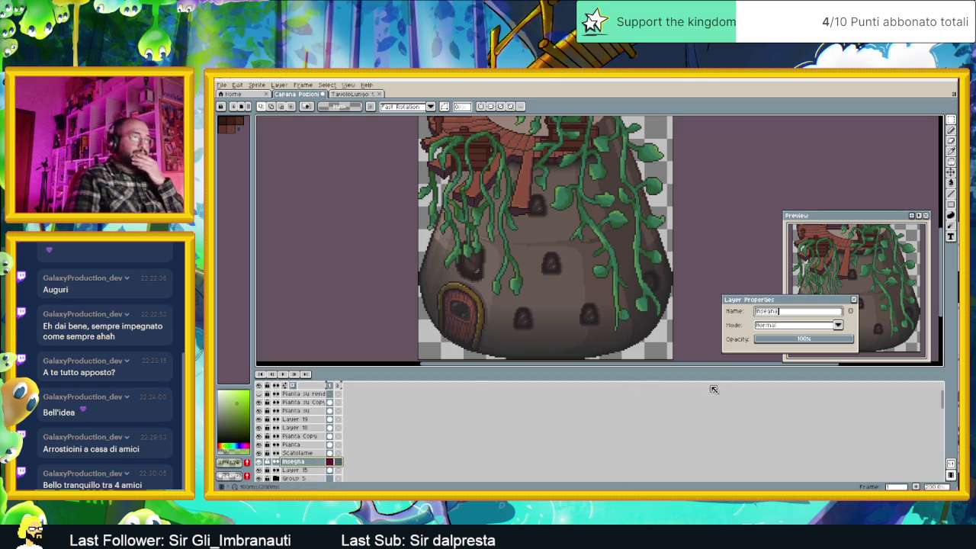
left_click(855, 299)
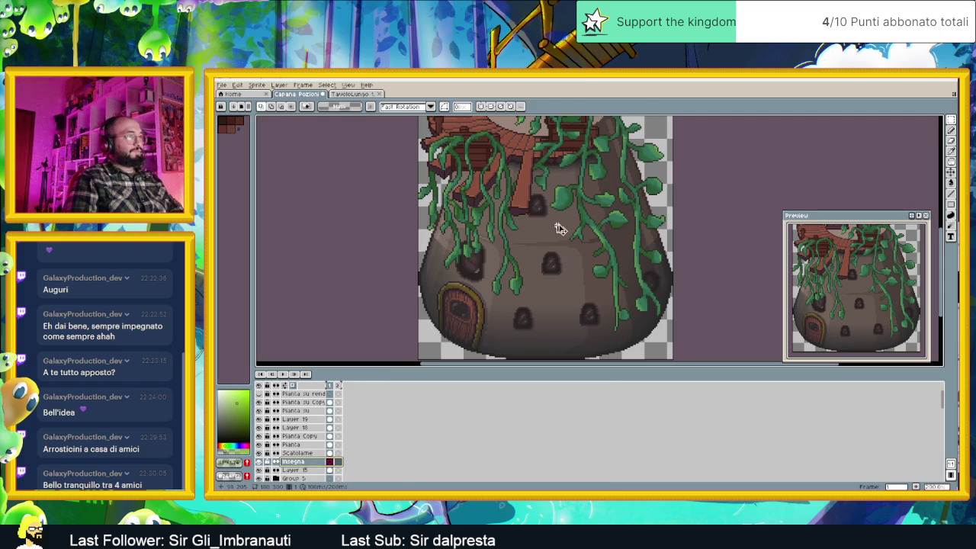
Step: Paste the long table onto the Insegna layer and position it across the hut's front
key("ctrl+v")
left_click_drag(559, 228, 567, 254)
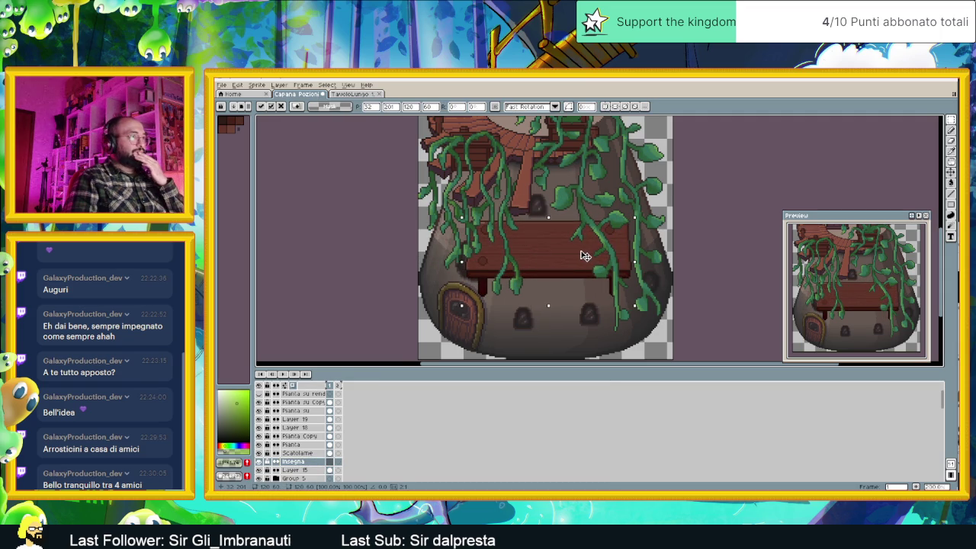
key("Left")
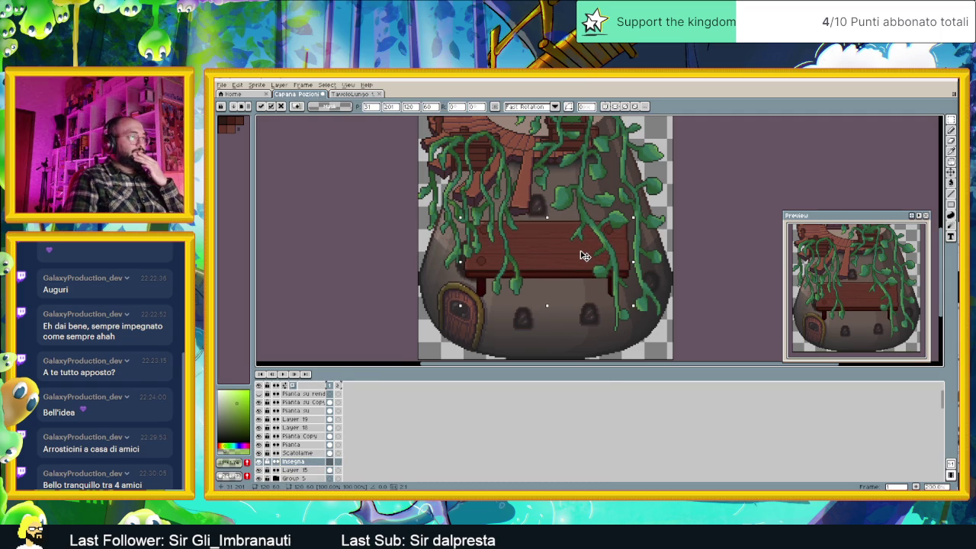
mouse_move(583, 254)
left_mouse_down()
mouse_move(580, 307)
mouse_move(583, 299)
left_mouse_up()
key("Return")
Step: Select and delete the table's legs, leaving only the wooden plank
scroll(610, 336, "up", 1)
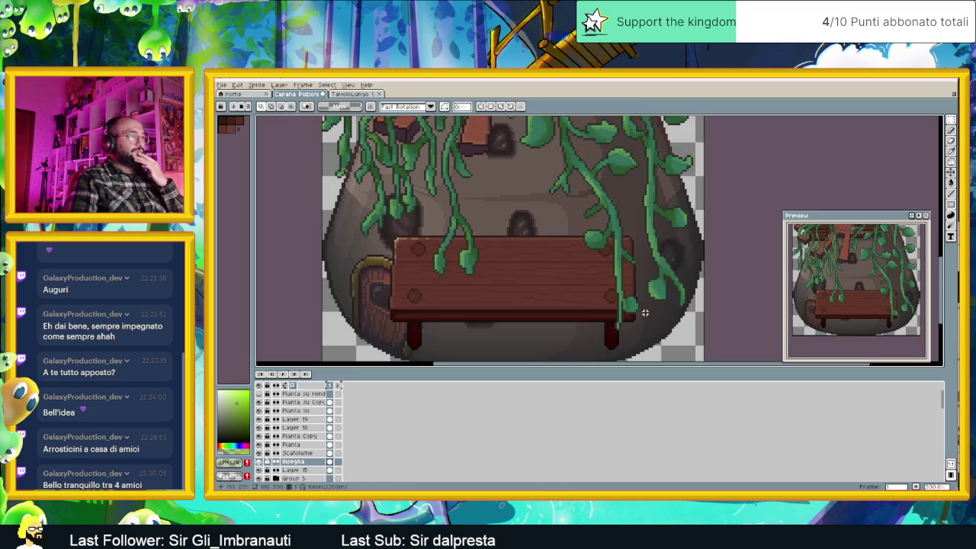
mouse_move(660, 359)
left_mouse_down()
mouse_move(327, 279)
mouse_move(347, 311)
left_mouse_up()
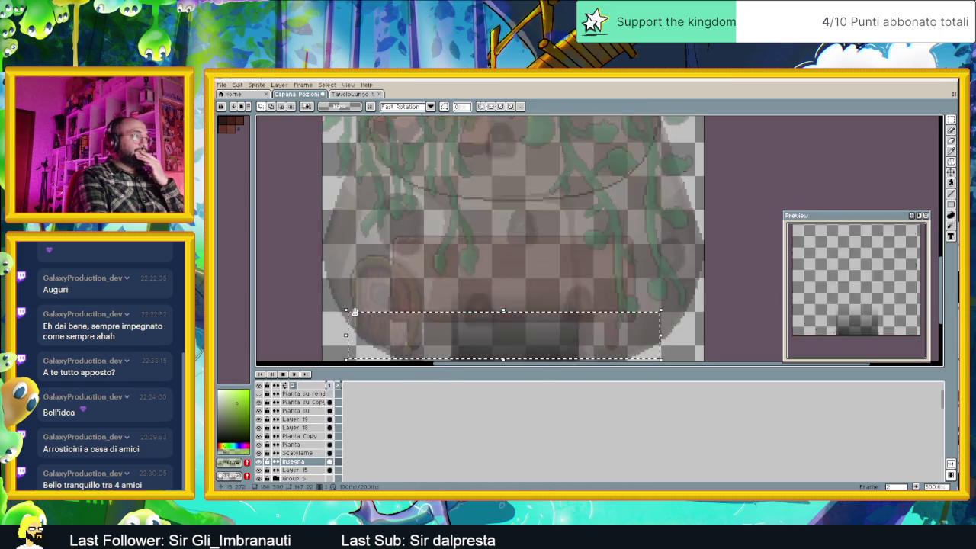
key("Delete")
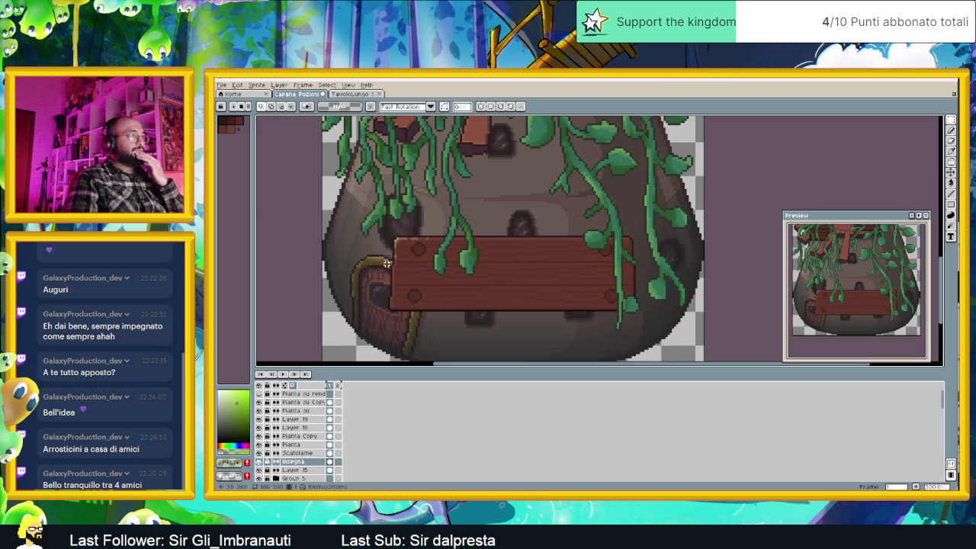
mouse_move(371, 221)
left_mouse_down()
mouse_move(514, 267)
mouse_move(653, 276)
left_mouse_up()
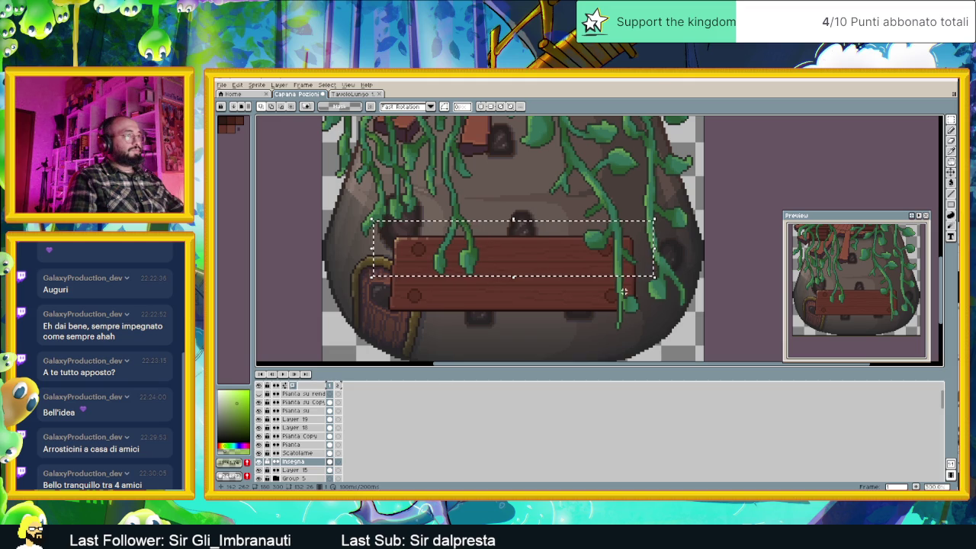
Step: Reposition the plank sign on the hut, undoing trial moves and sliding it right
mouse_move(665, 323)
left_mouse_down()
mouse_move(484, 285)
mouse_move(355, 274)
left_mouse_up()
key("ctrl+z")
key("ctrl+z")
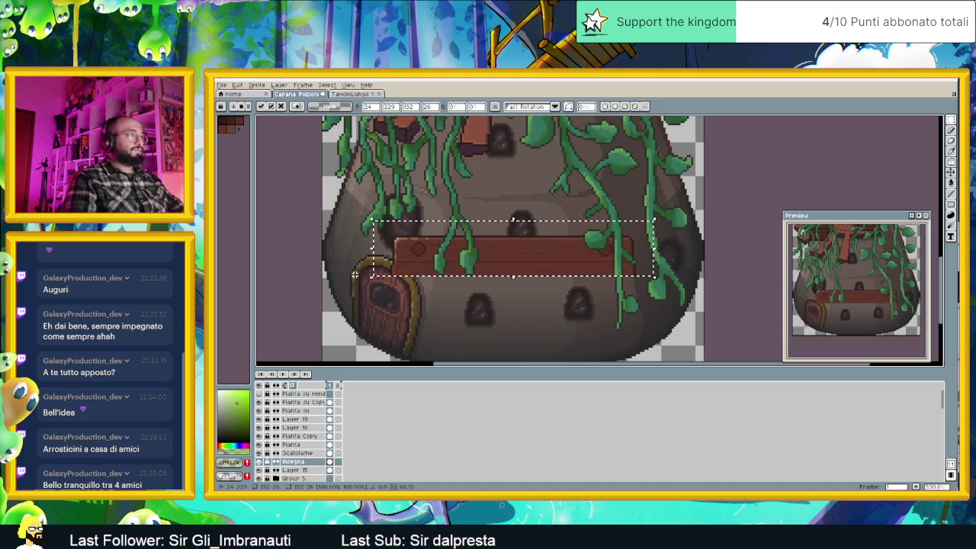
left_click_drag(526, 255, 540, 288)
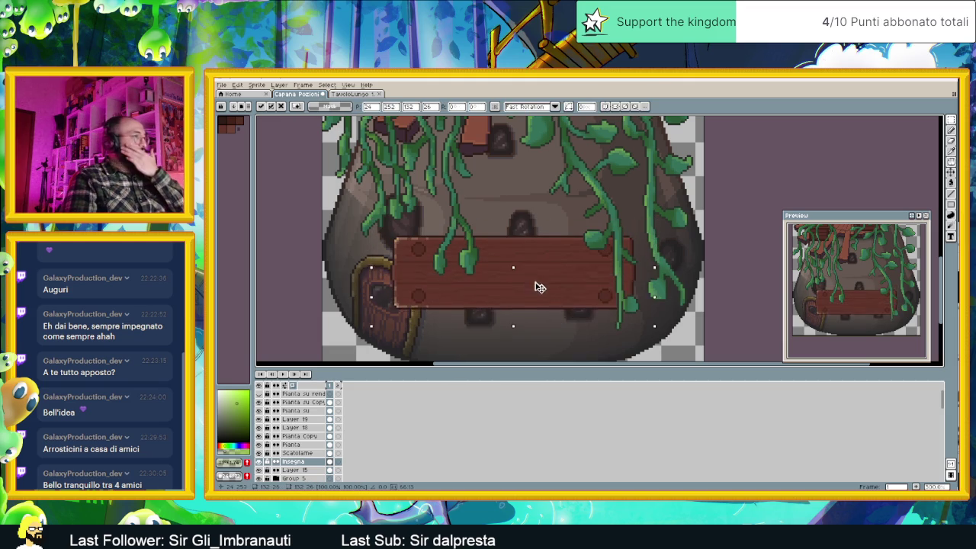
left_click(657, 247)
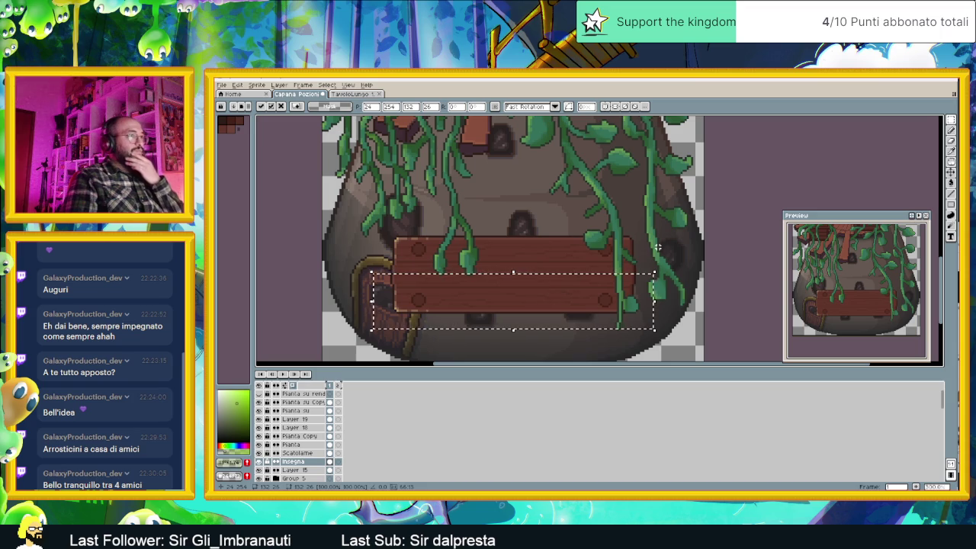
key("ctrl+z")
mouse_move(349, 213)
left_mouse_down()
mouse_move(442, 305)
mouse_move(521, 341)
left_mouse_up()
left_click(499, 276)
left_click_drag(499, 276, 540, 277)
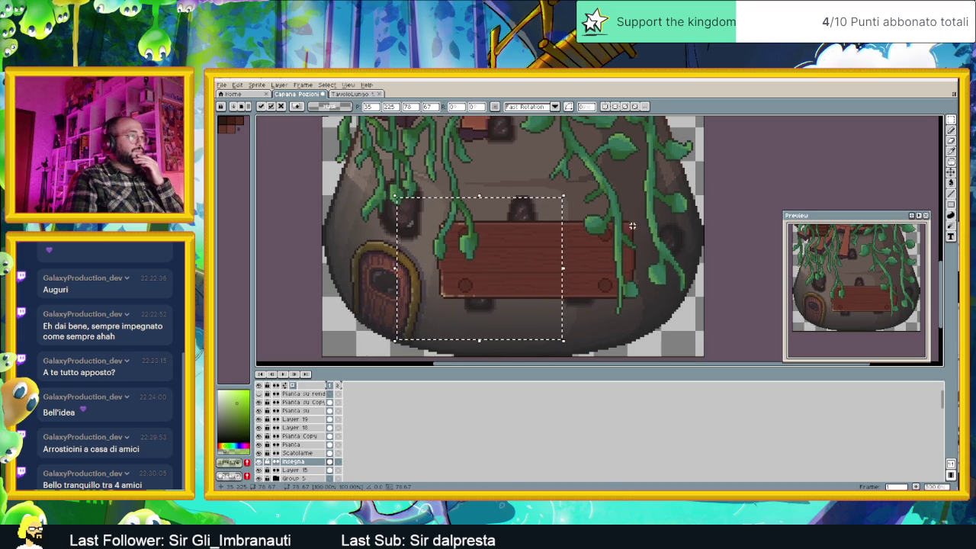
key("Return")
Step: Raise the plank sign higher on the hut front and delete the selected area
mouse_move(648, 209)
left_mouse_down()
mouse_move(533, 293)
mouse_move(424, 299)
left_mouse_up()
left_click_drag(534, 265, 515, 184)
scroll(534, 203, "down", 2)
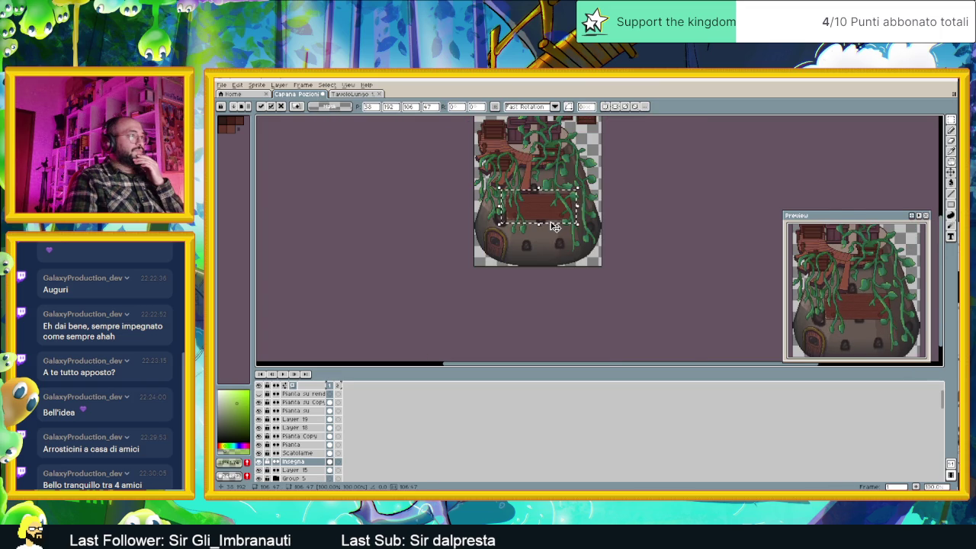
scroll(551, 215, "up", 1)
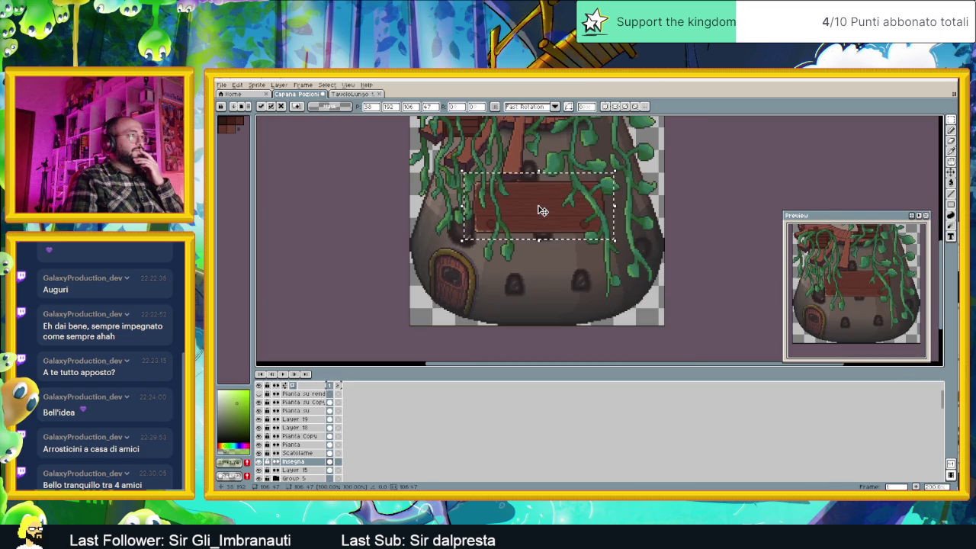
scroll(545, 209, "up", 1)
scroll(545, 209, "up", 1)
mouse_move(549, 207)
left_mouse_down()
mouse_move(527, 216)
mouse_move(443, 212)
mouse_move(449, 238)
mouse_move(513, 228)
mouse_move(556, 257)
mouse_move(569, 241)
mouse_move(556, 236)
mouse_move(554, 244)
mouse_move(634, 238)
mouse_move(689, 211)
mouse_move(689, 244)
mouse_move(600, 233)
mouse_move(643, 233)
mouse_move(648, 280)
mouse_move(637, 284)
mouse_move(633, 244)
mouse_move(541, 234)
left_mouse_up()
scroll(643, 233, "down", 4)
scroll(637, 244, "up", 3)
scroll(637, 244, "up", 2)
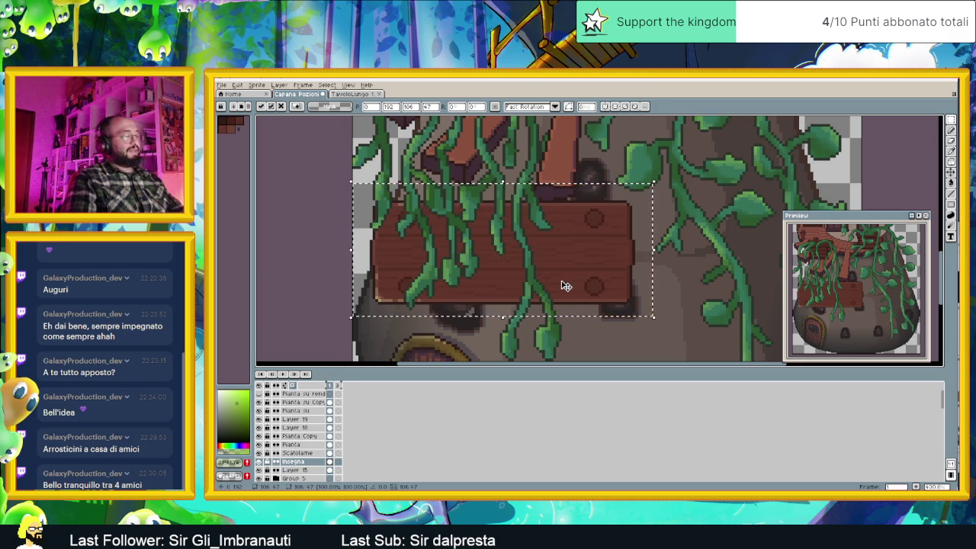
key("Delete")
Step: Zoom out to the whole sprite, save Capana Pozioni.aseprite, and minimize Aseprite
scroll(676, 249, "down", 2)
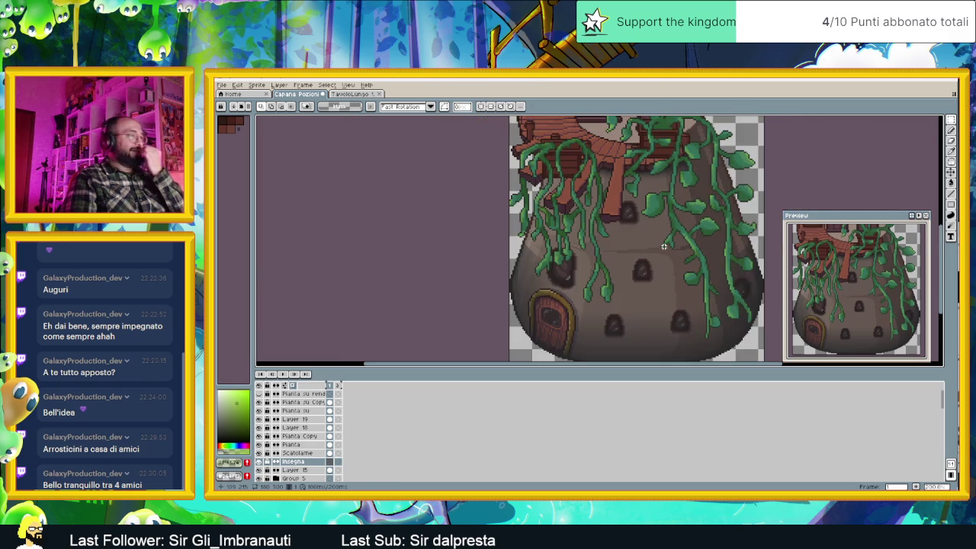
scroll(664, 247, "down", 1)
scroll(669, 259, "right", 2)
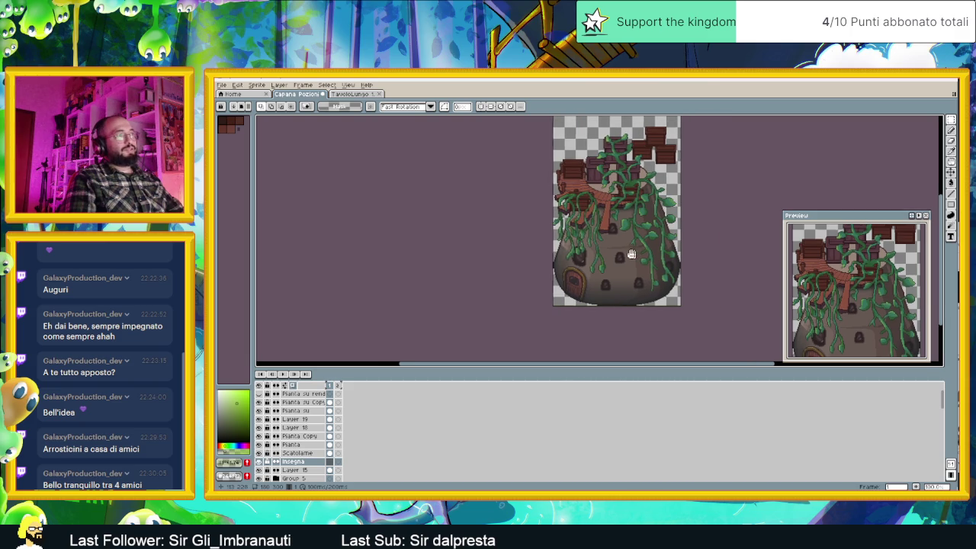
key("ctrl+s")
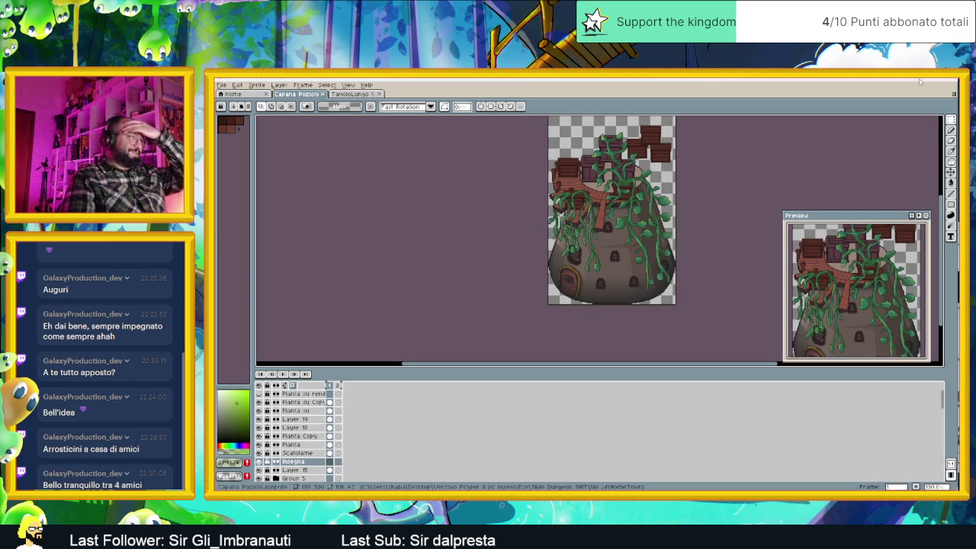
left_click(919, 78)
Step: Export the hut image from Krita as a PNG into HomeTown with compression lowered from 3 to 1
scroll(694, 251, "down", 4)
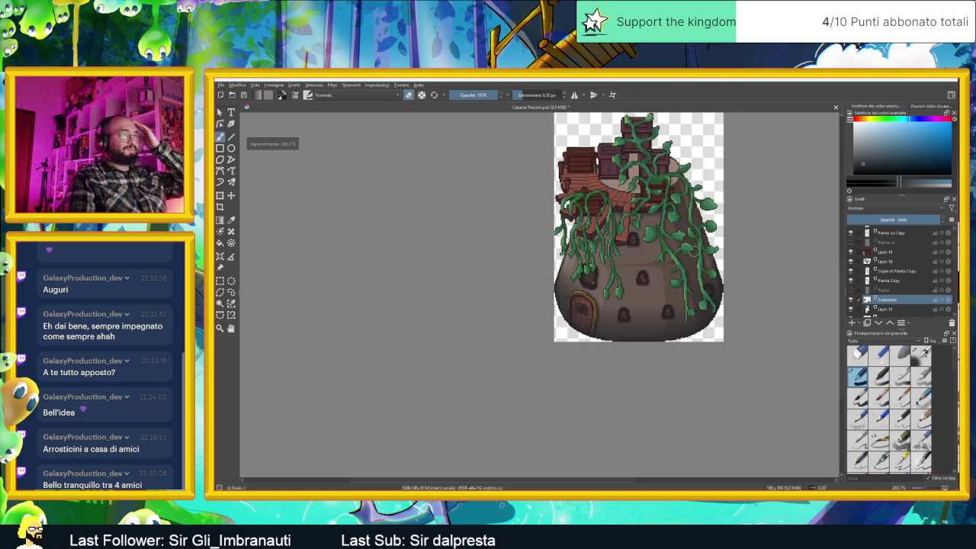
scroll(691, 259, "up", 2)
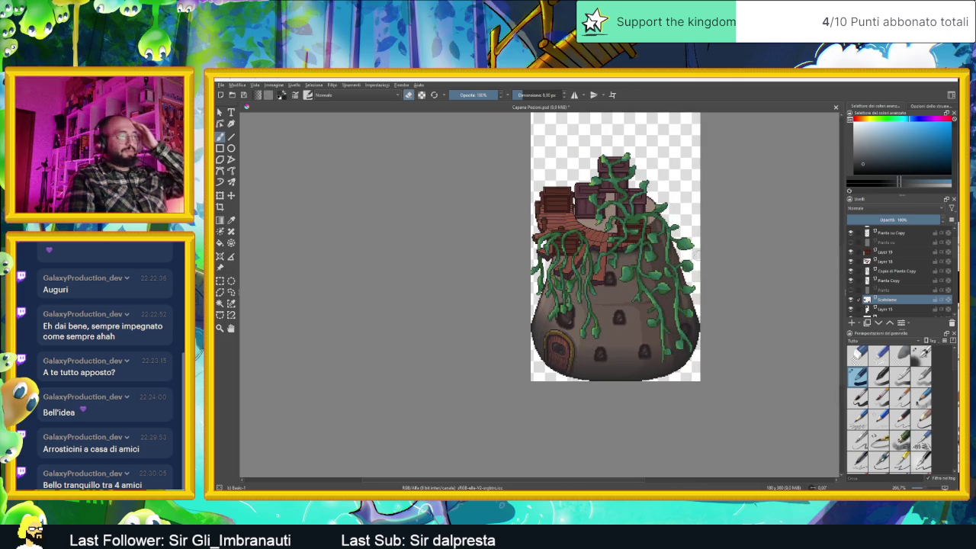
left_click(225, 85)
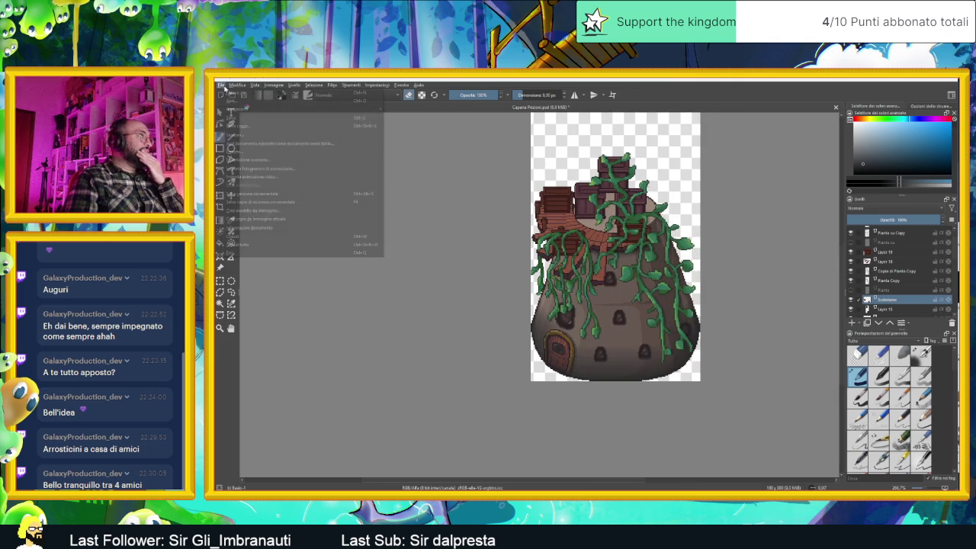
left_click(258, 155)
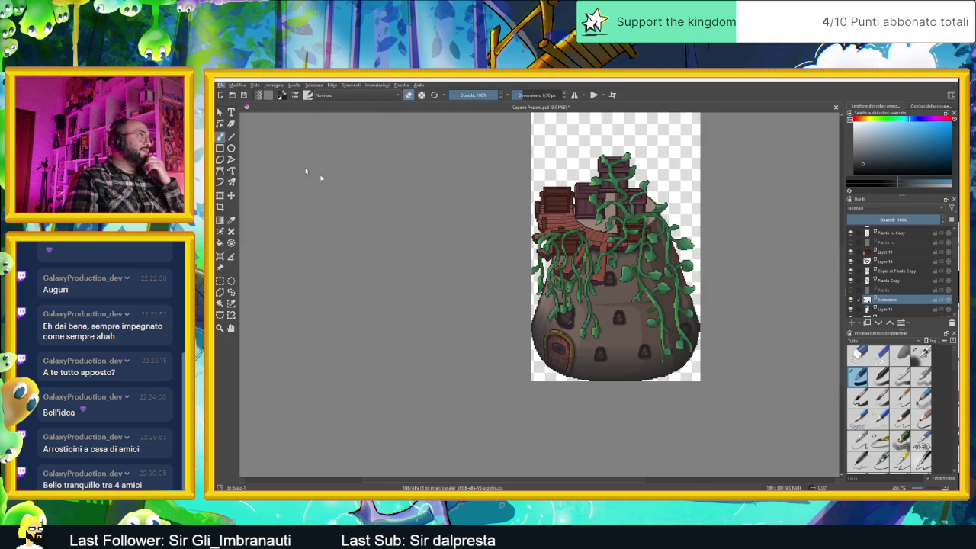
left_click(330, 295)
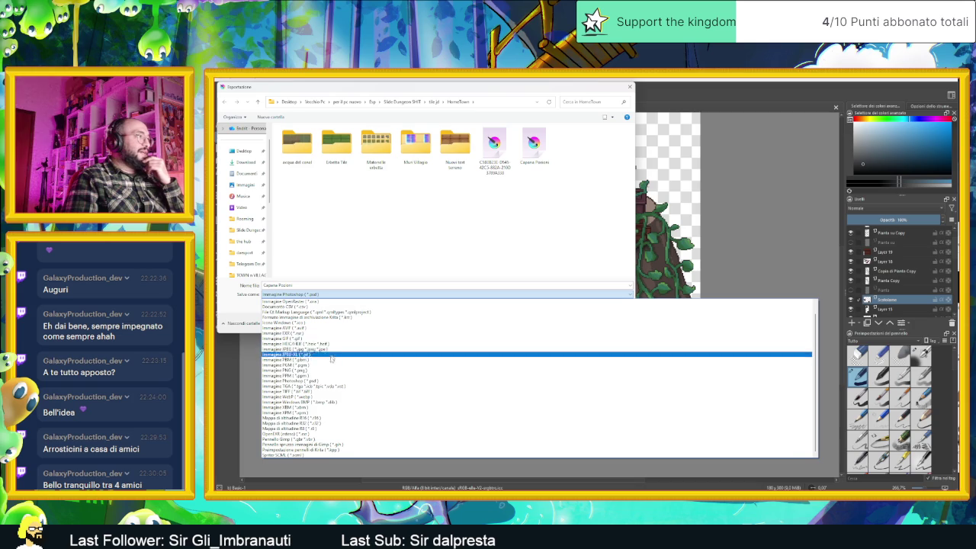
left_click(324, 371)
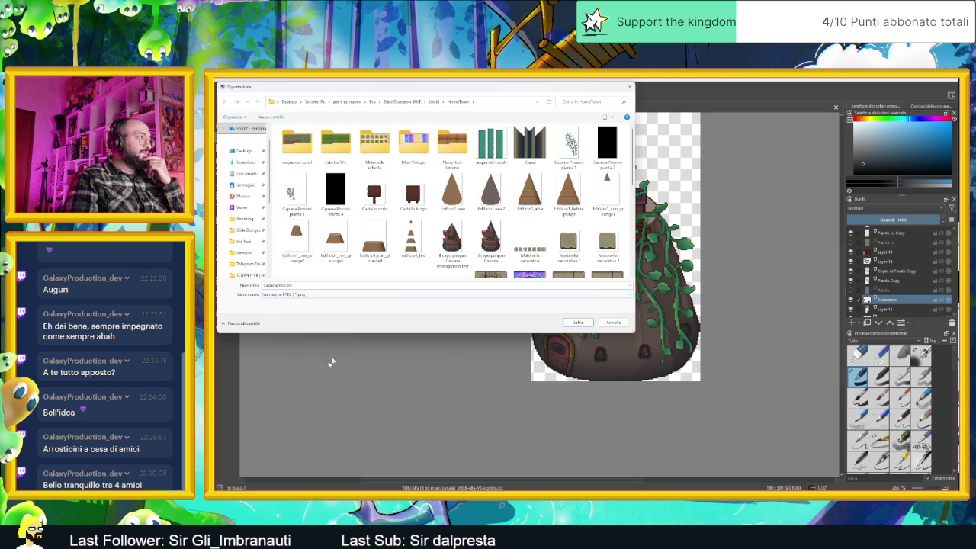
left_click(572, 324)
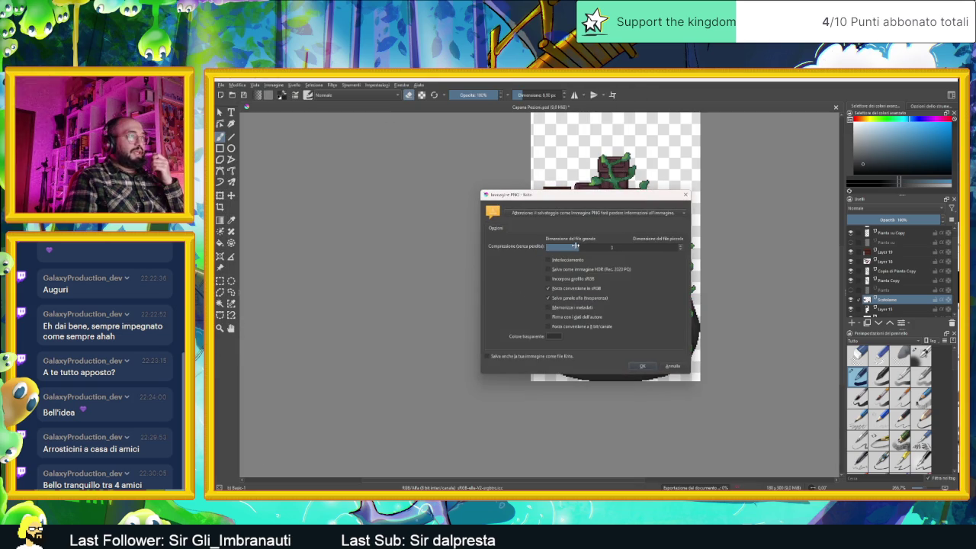
left_click_drag(575, 245, 541, 246)
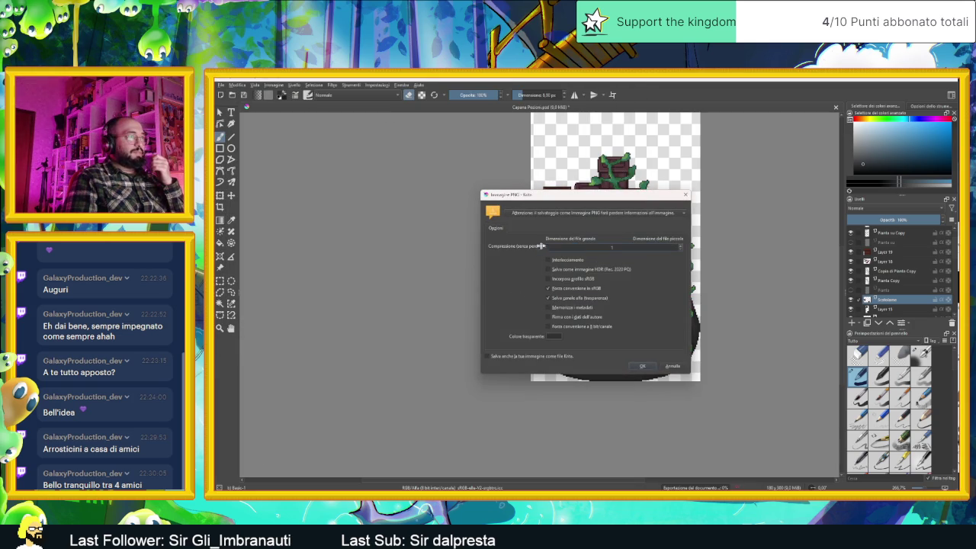
left_click(647, 367)
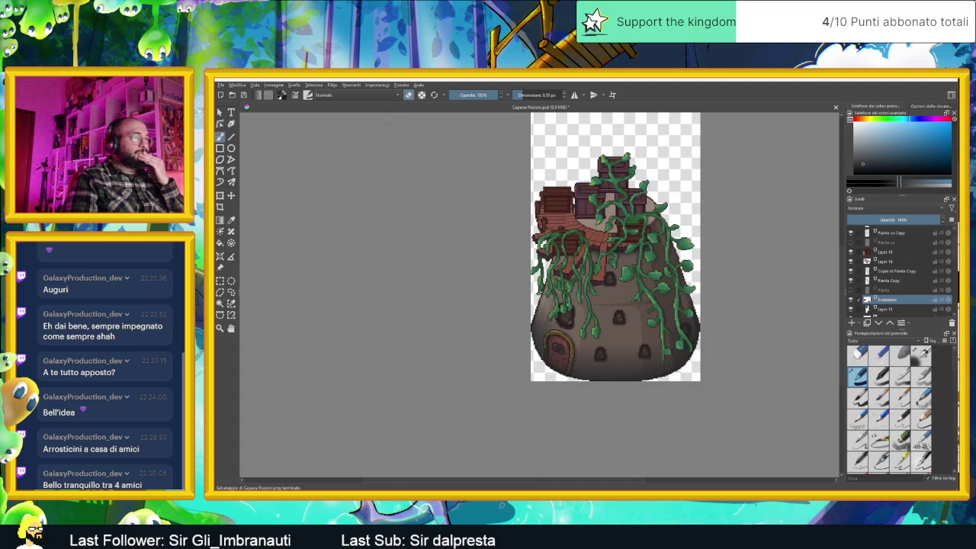
key("alt+Tab")
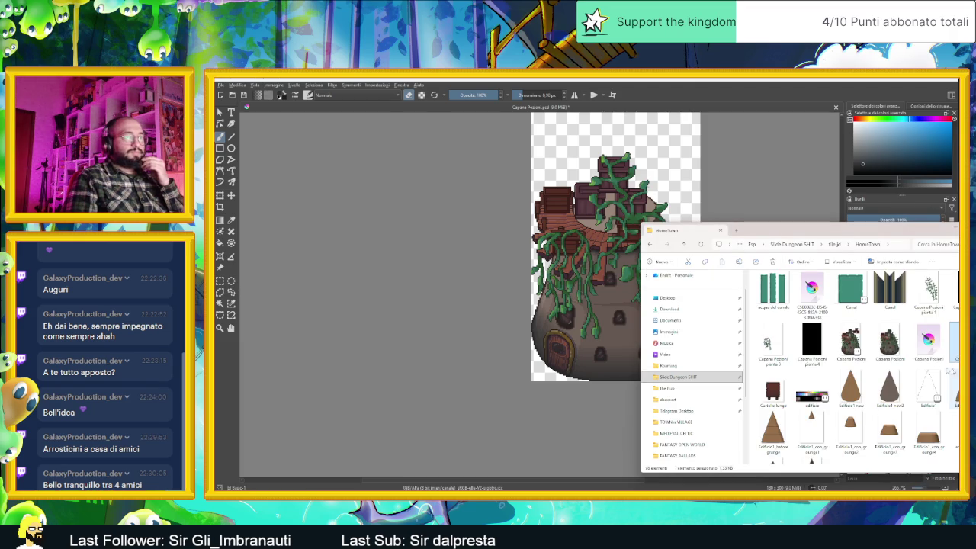
Step: Select the exported Capana Pozioni image in HomeTown and minimize Krita to reveal Godot
left_click(893, 361)
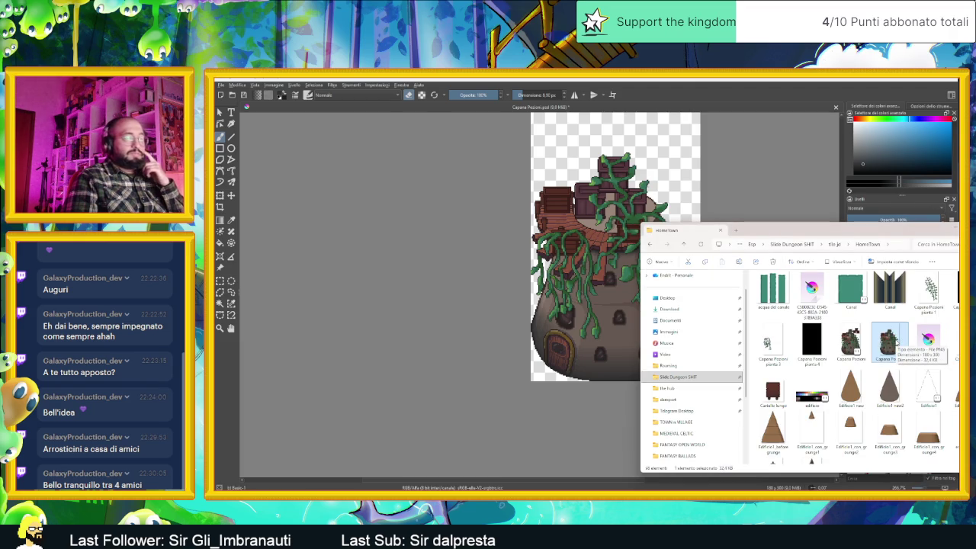
key("super+Down")
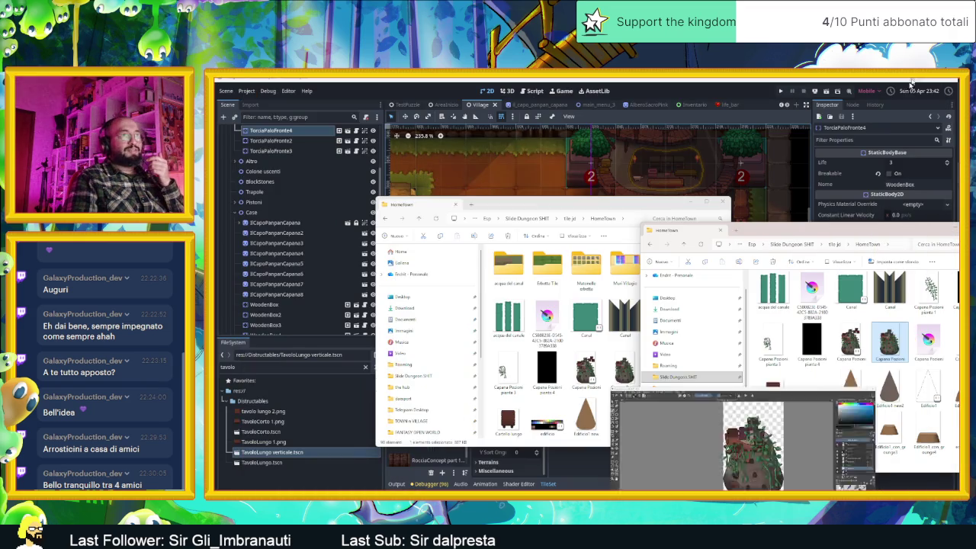
Step: Select IlCapoPanpanCapana2 and locate its current Diffuse image in the FileSystem dock
left_click(694, 203)
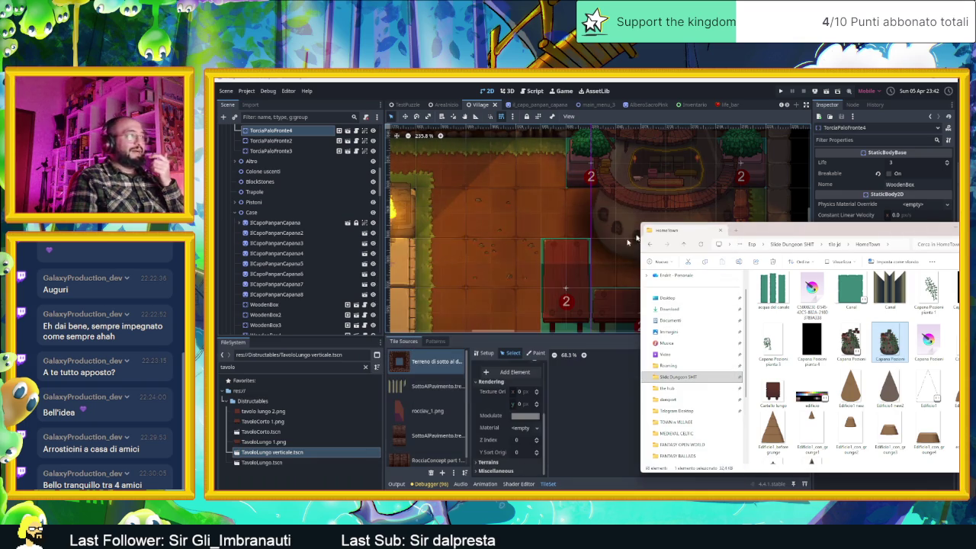
left_click(681, 180)
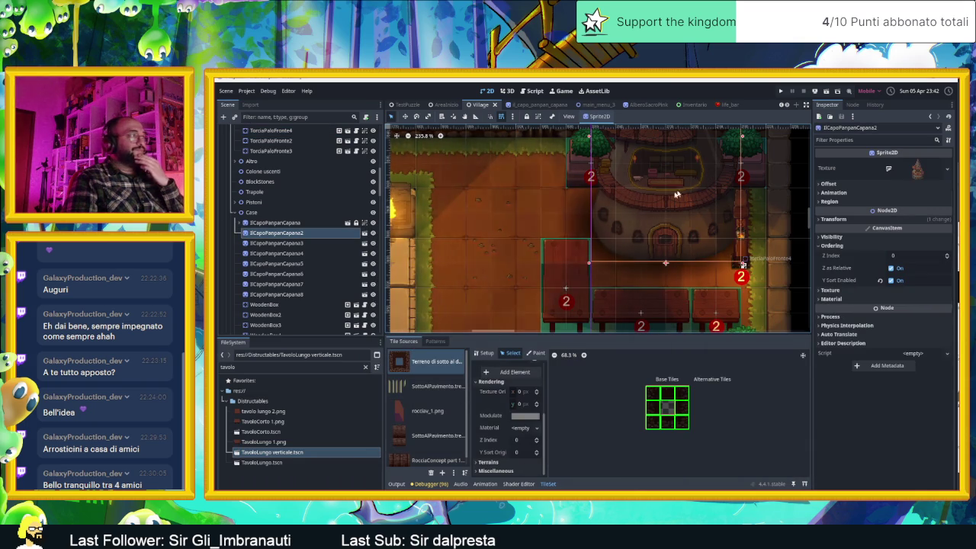
left_click(947, 168)
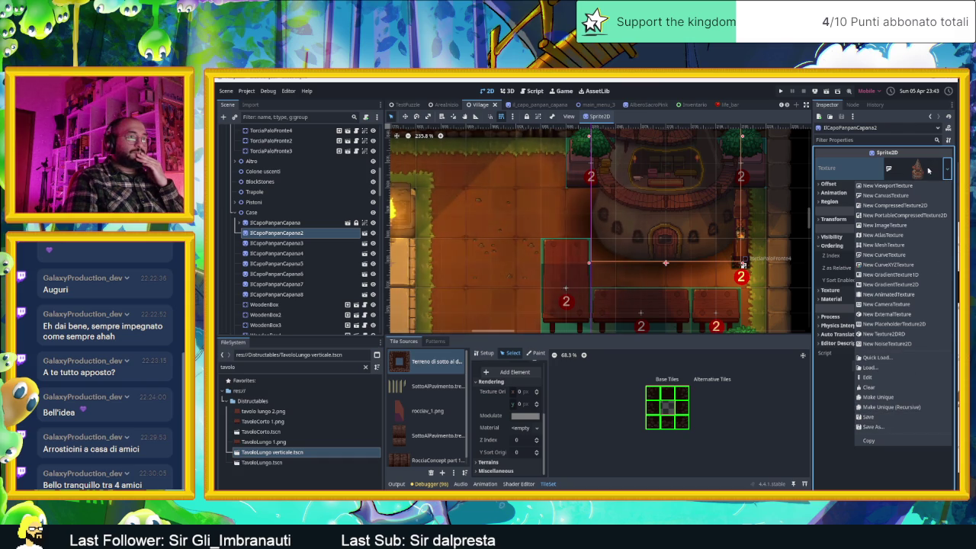
left_click(928, 170)
left_click(919, 169)
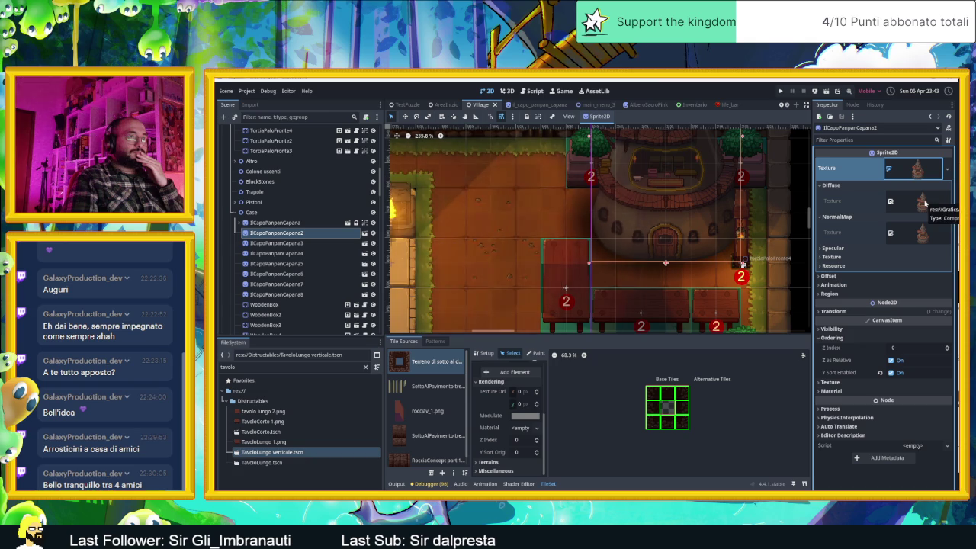
right_click(925, 203)
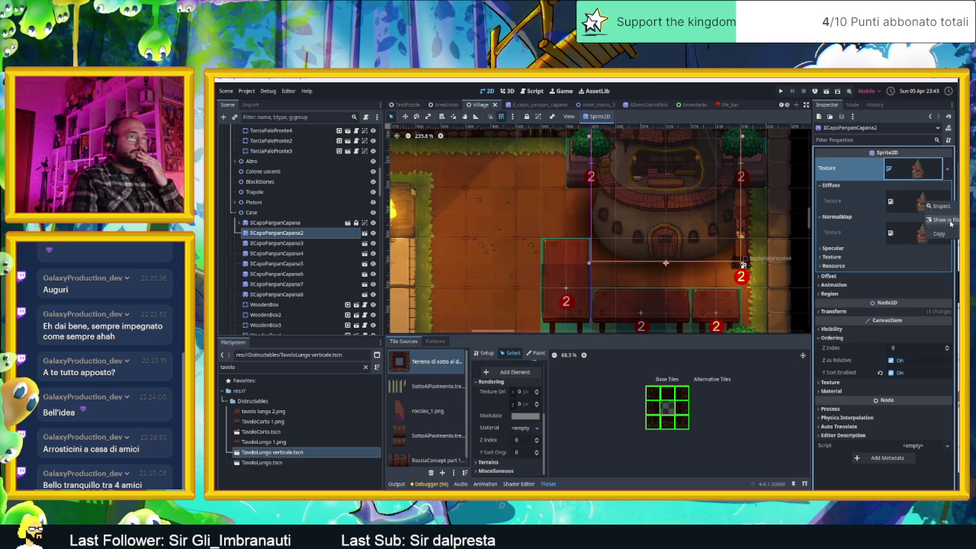
left_click(942, 220)
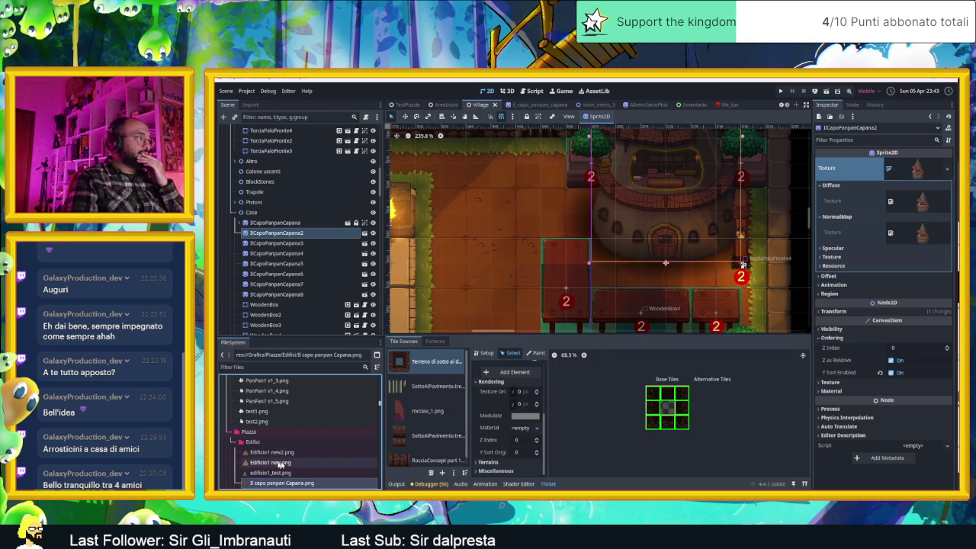
Step: Drag Capana Pozioni.png from the HomeTown Explorer window into the Edifici folder
scroll(305, 462, "down", 3)
key("Up")
key("Up")
key("Up")
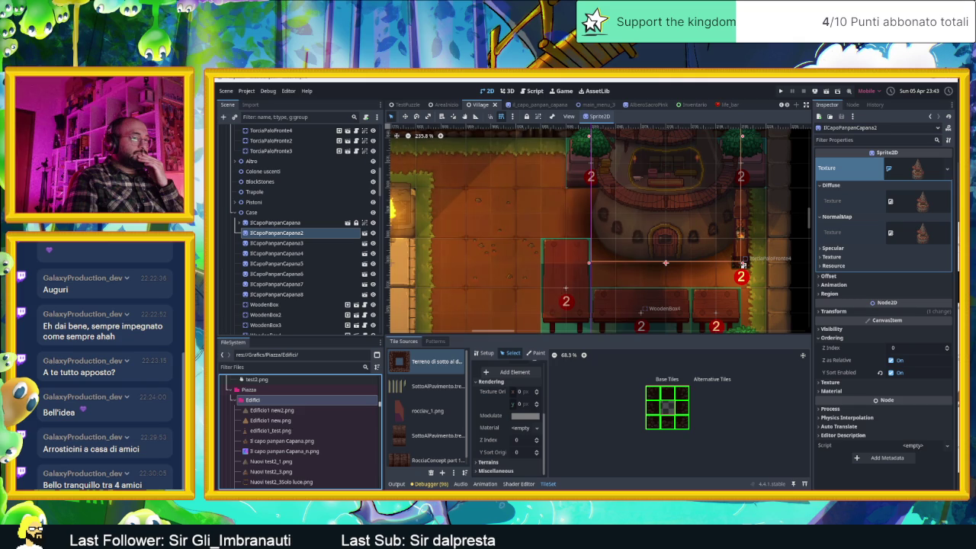
key("alt+Tab")
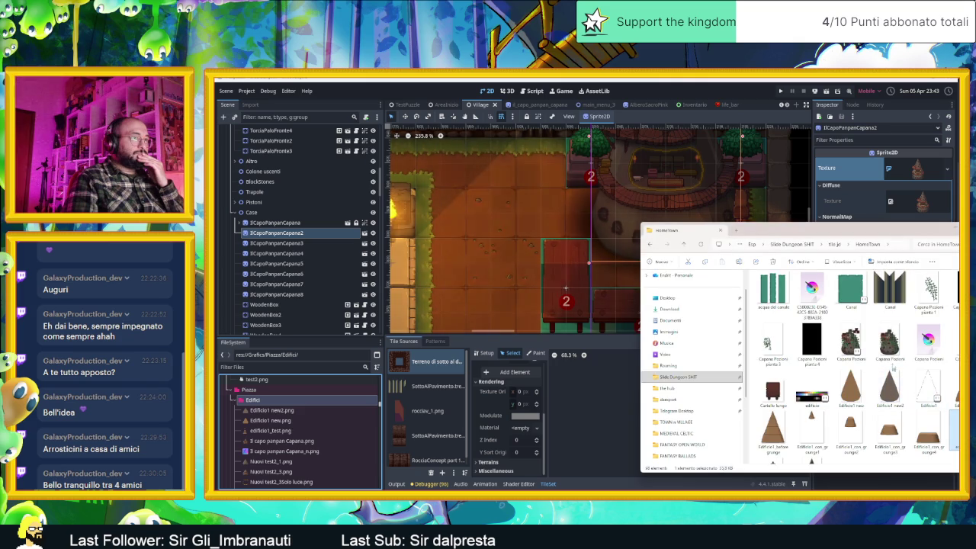
mouse_move(889, 341)
left_mouse_down()
mouse_move(246, 412)
mouse_move(258, 403)
left_mouse_up()
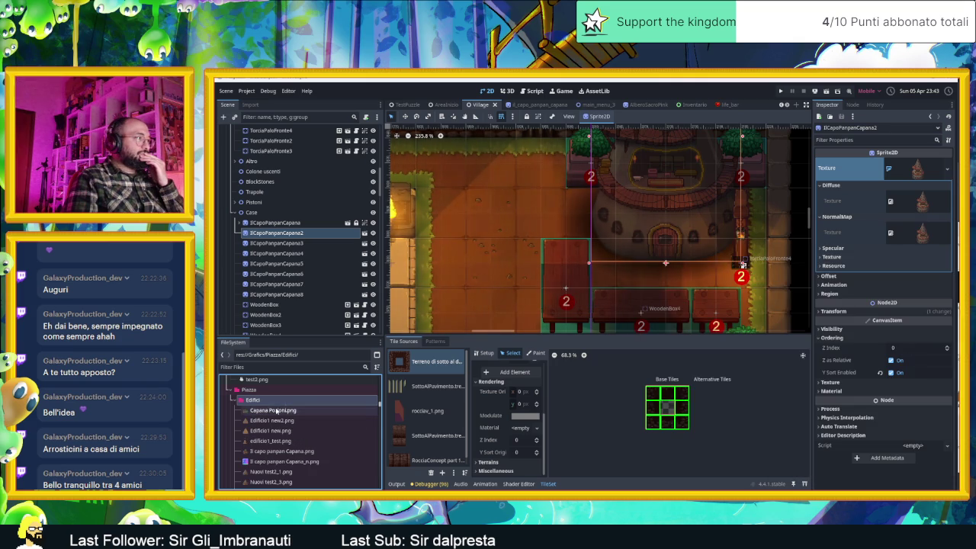
Step: Drag Capana Pozioni.png from FileSystem into IlCapoPanpanCapana2's Diffuse slot, retrying after reselecting the sprite
left_click(259, 411)
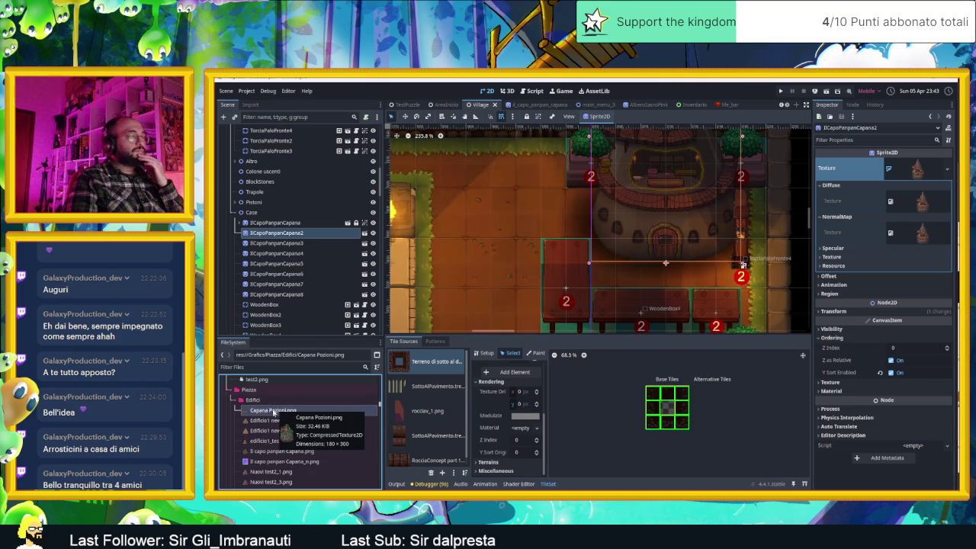
mouse_move(279, 415)
left_mouse_down()
mouse_move(793, 257)
mouse_move(920, 203)
left_mouse_up()
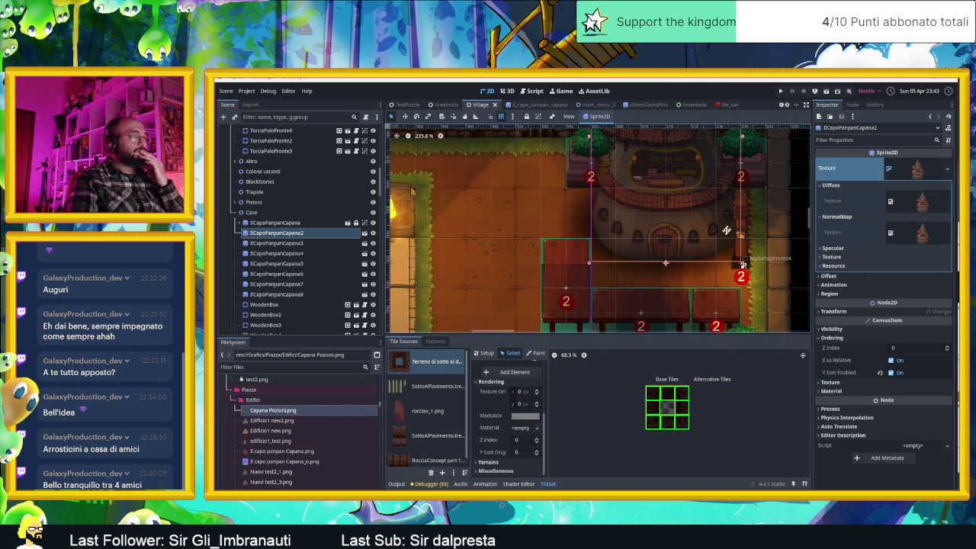
scroll(726, 230, "up", 3)
scroll(727, 230, "right", 3)
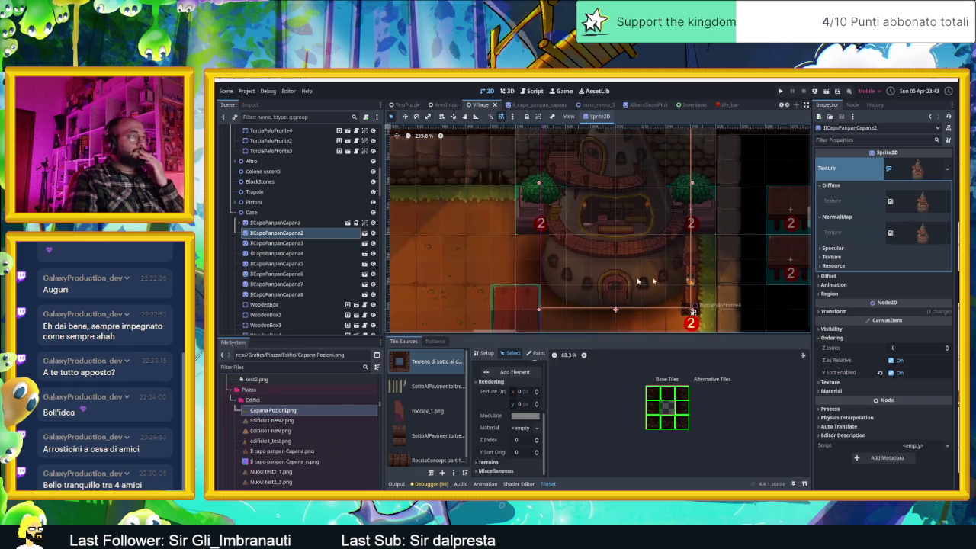
left_click(262, 412)
key("Left")
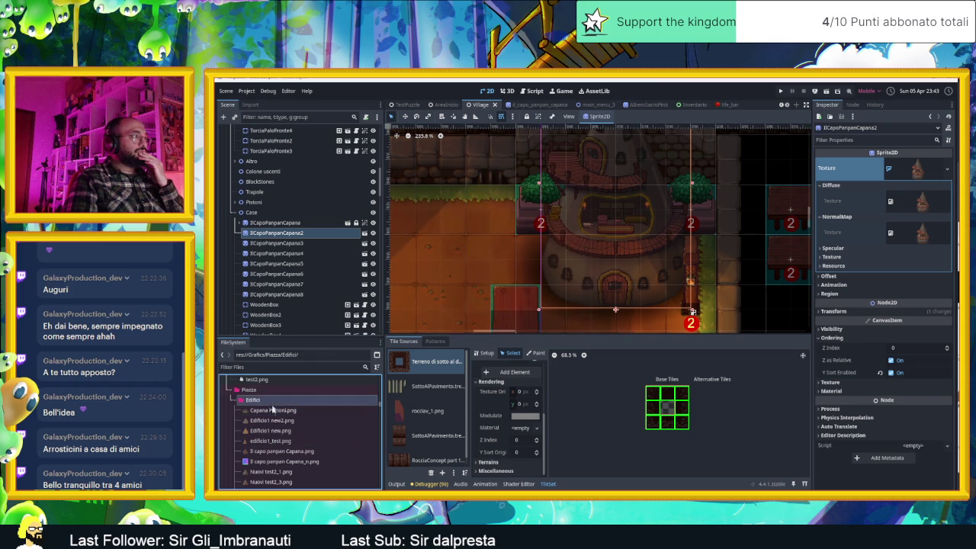
left_click(263, 412)
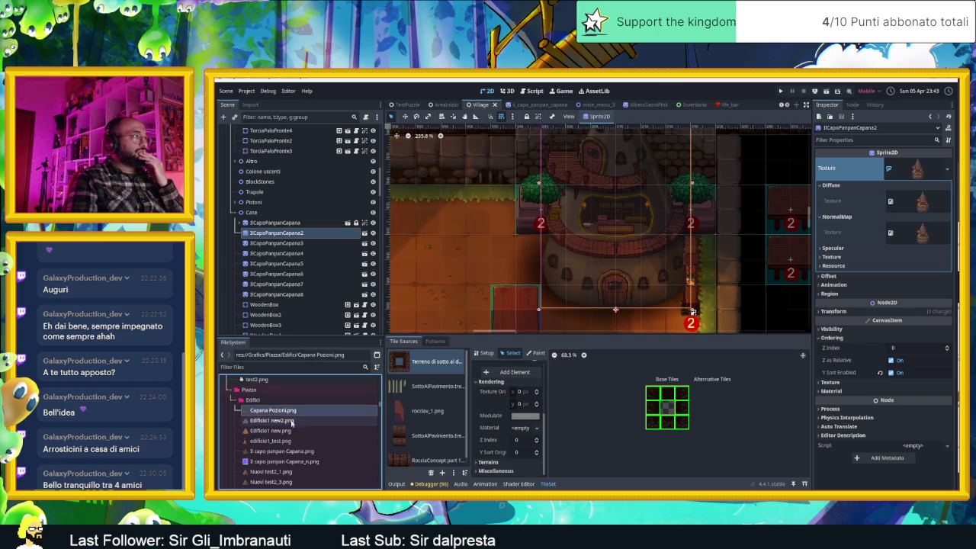
left_click(283, 233)
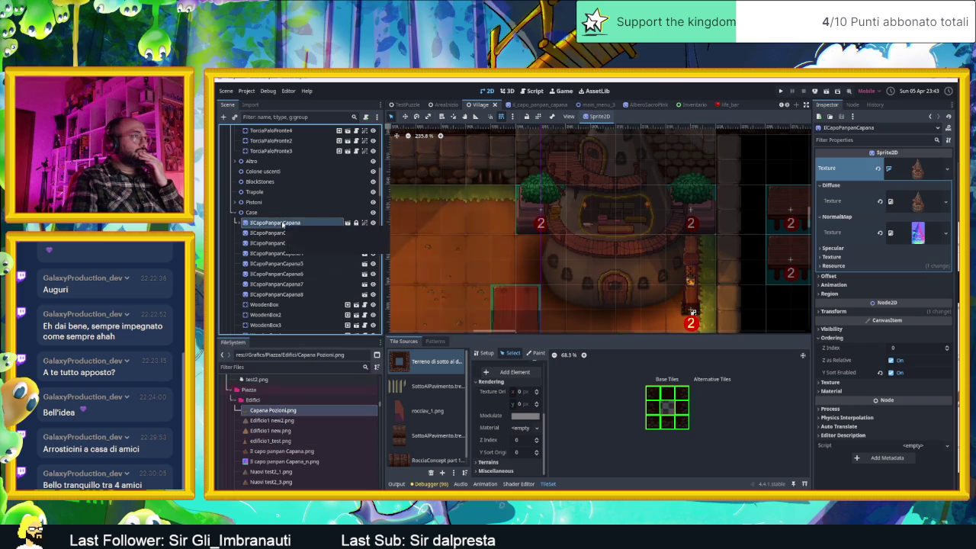
left_click(268, 412)
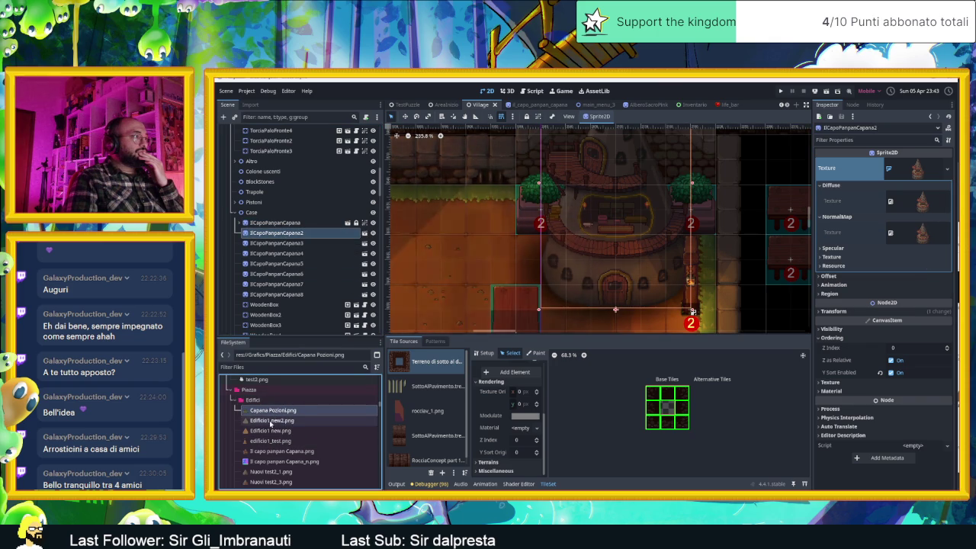
mouse_move(265, 412)
left_mouse_down()
mouse_move(920, 172)
mouse_move(945, 191)
mouse_move(919, 201)
left_mouse_up()
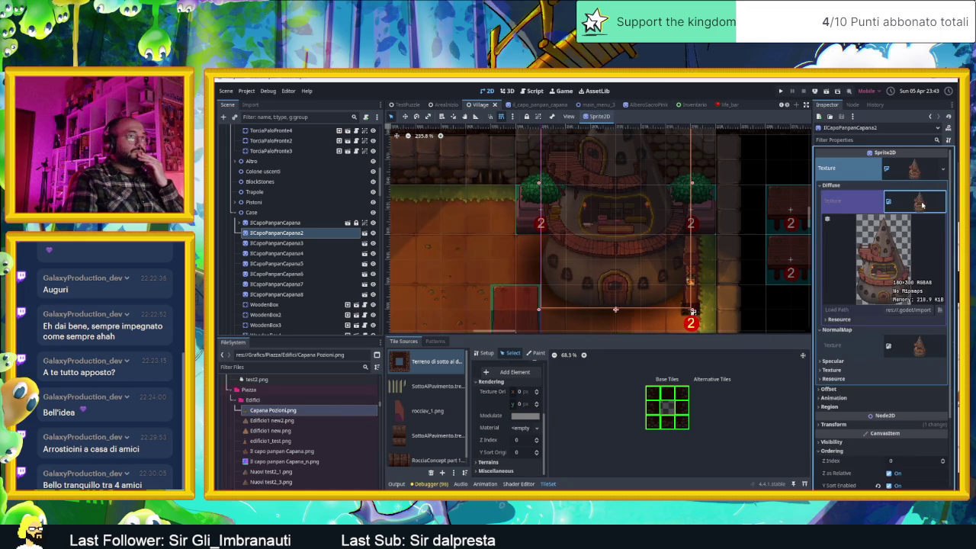
Step: Make the hut sprite's texture resource unique with Make Unique (Recursive)
left_click(920, 200)
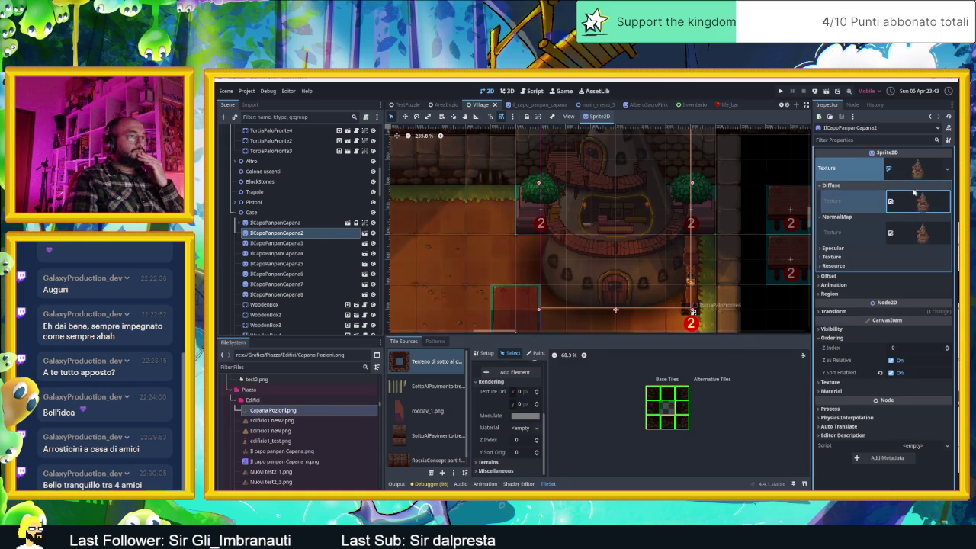
left_click(917, 175)
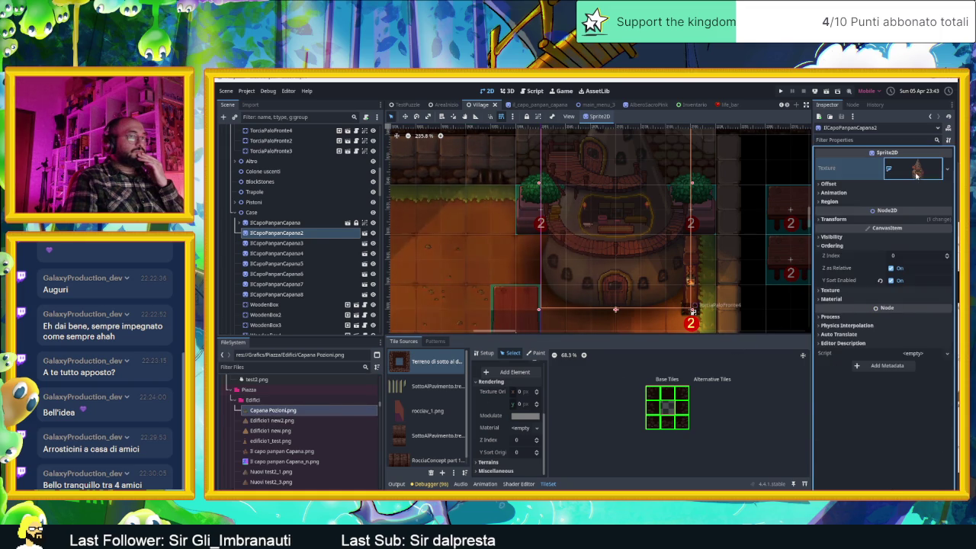
left_click(917, 175)
left_click(947, 168)
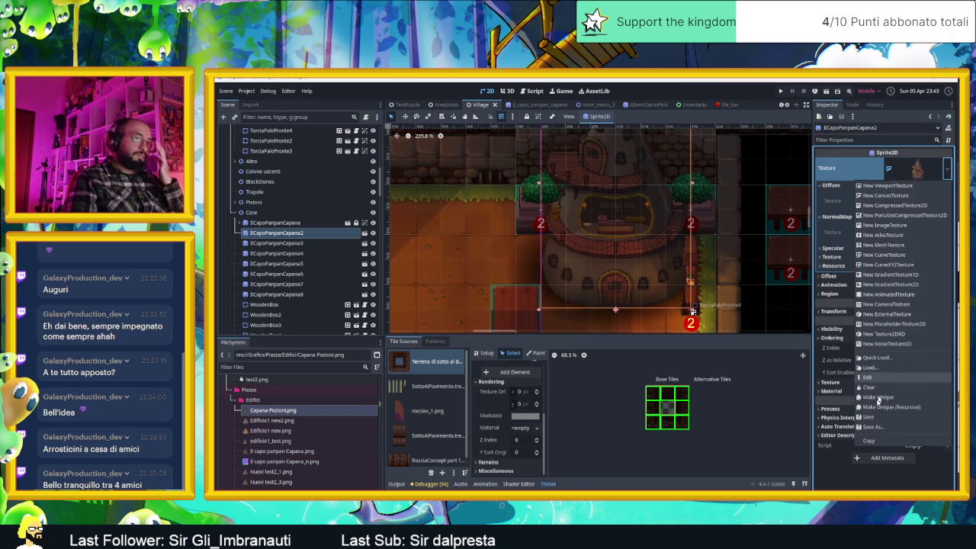
left_click(885, 406)
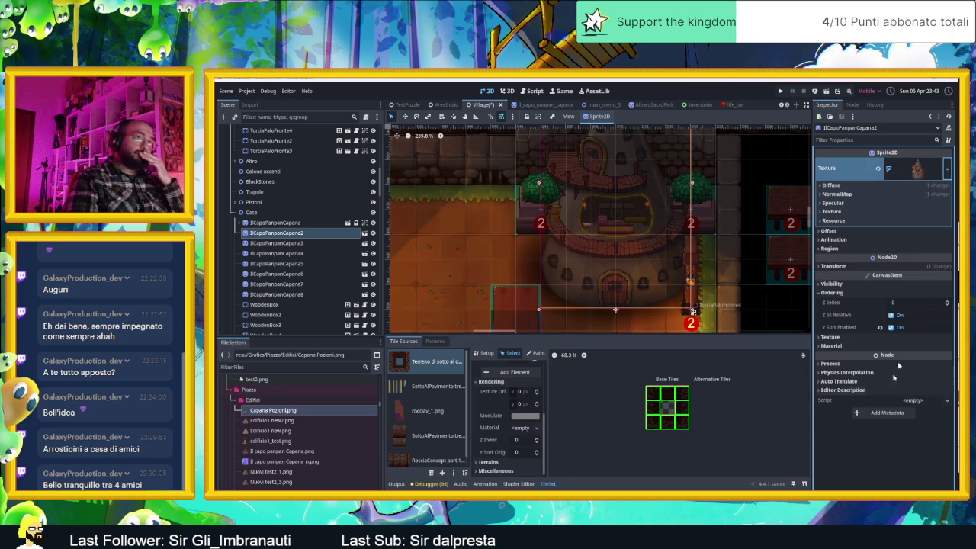
left_click(923, 173)
Step: Set Capana Pozioni.png as the unique texture's Diffuse image so the vine-covered hut renders
left_click(919, 174)
left_click(885, 186)
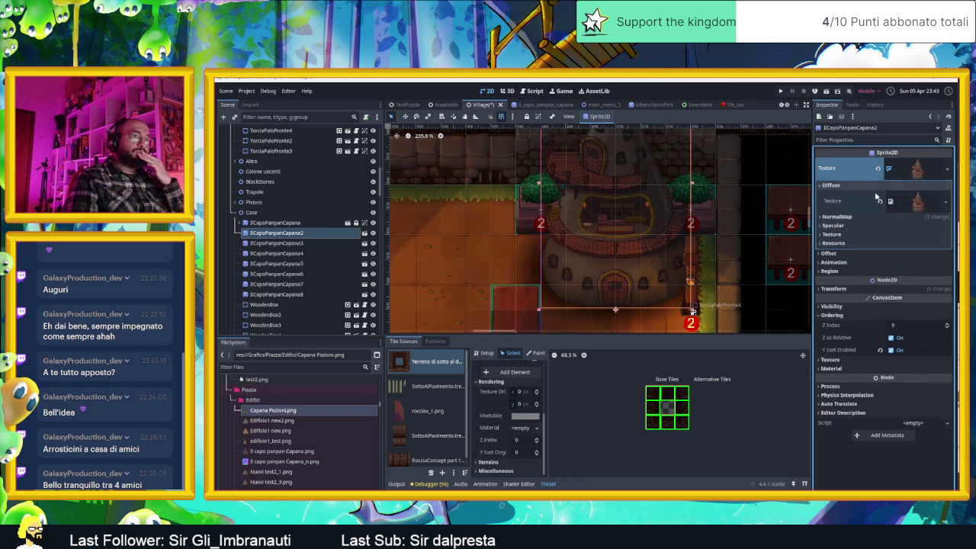
left_click_drag(282, 412, 335, 412)
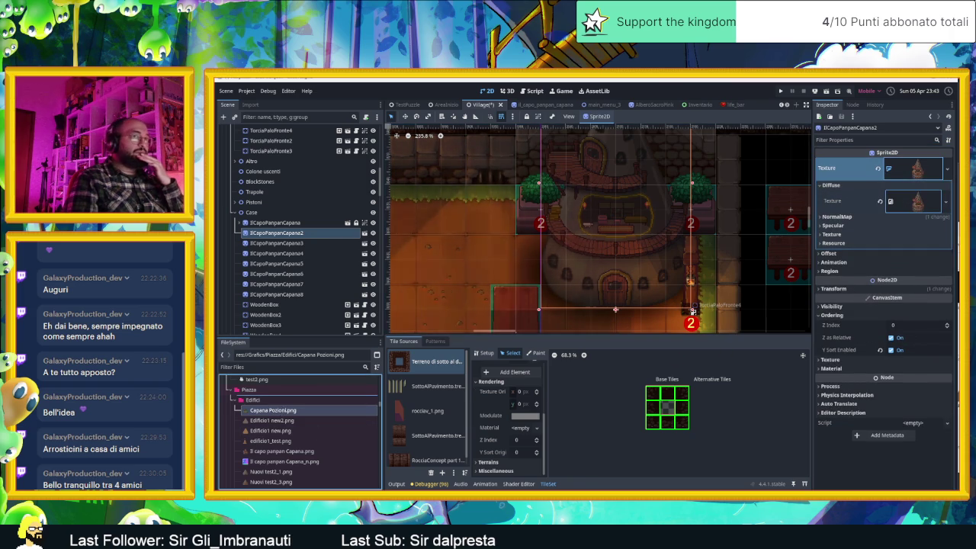
left_click_drag(911, 196, 915, 201)
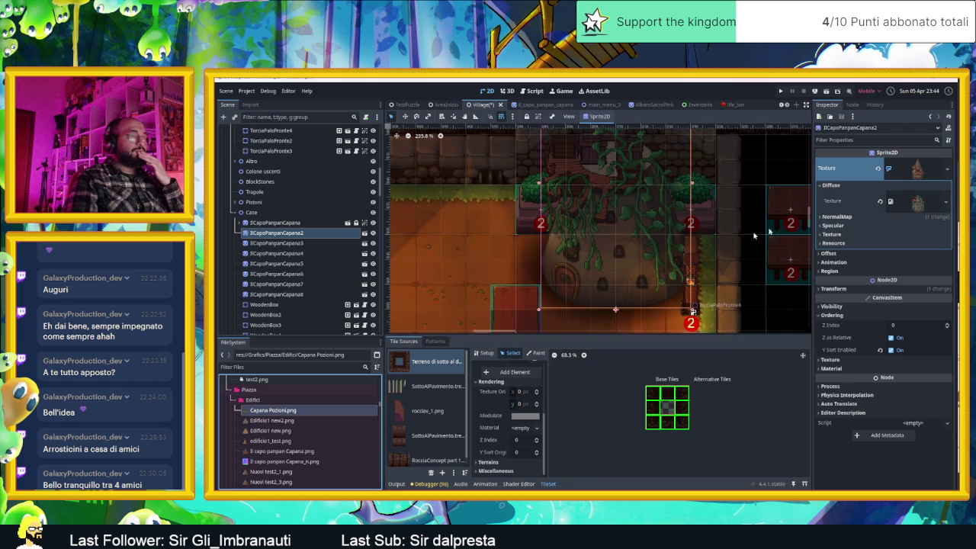
scroll(663, 267, "down", 2)
scroll(663, 267, "down", 1)
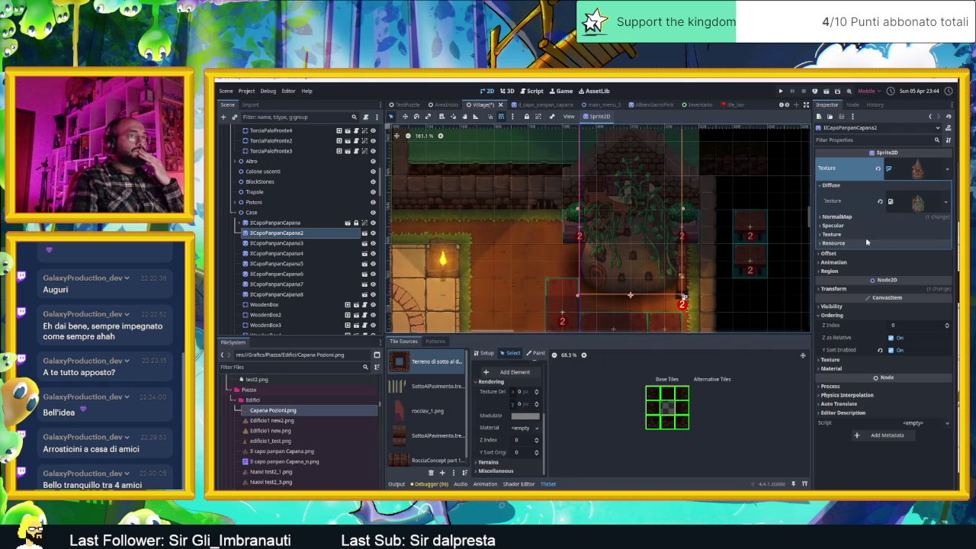
Step: Show Capana Pozioni.png in the file manager, bring up the HomeTown folder, and open the app launcher
right_click(288, 414)
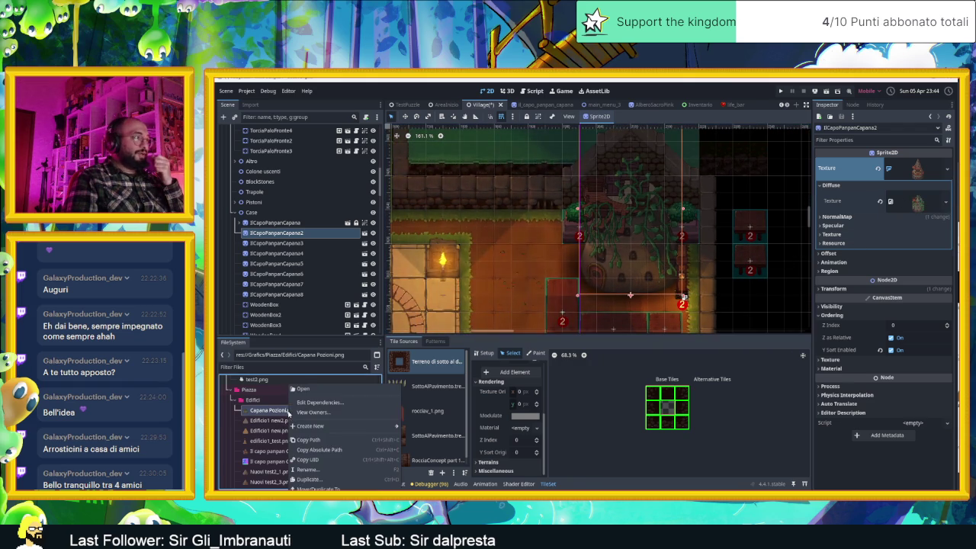
left_click(314, 485)
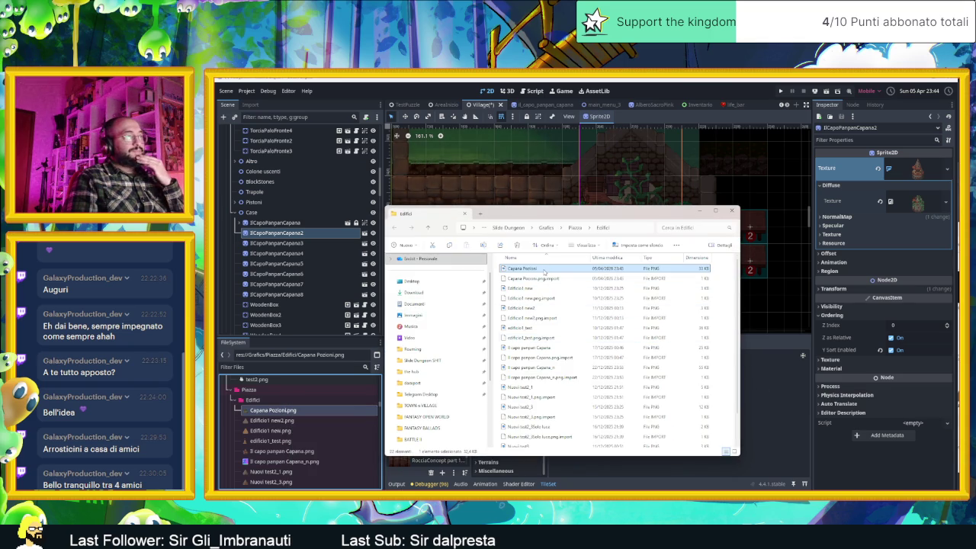
key("alt+Tab")
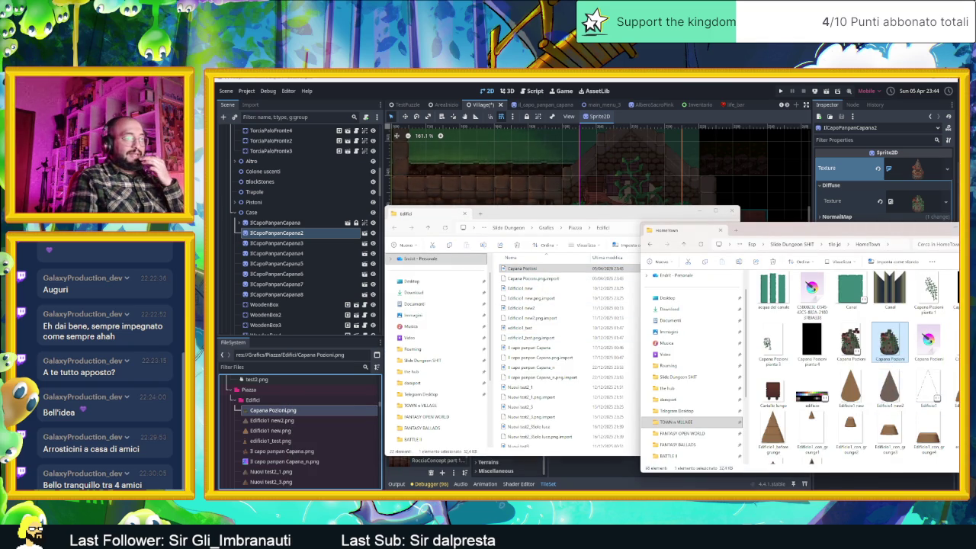
key("alt+Tab")
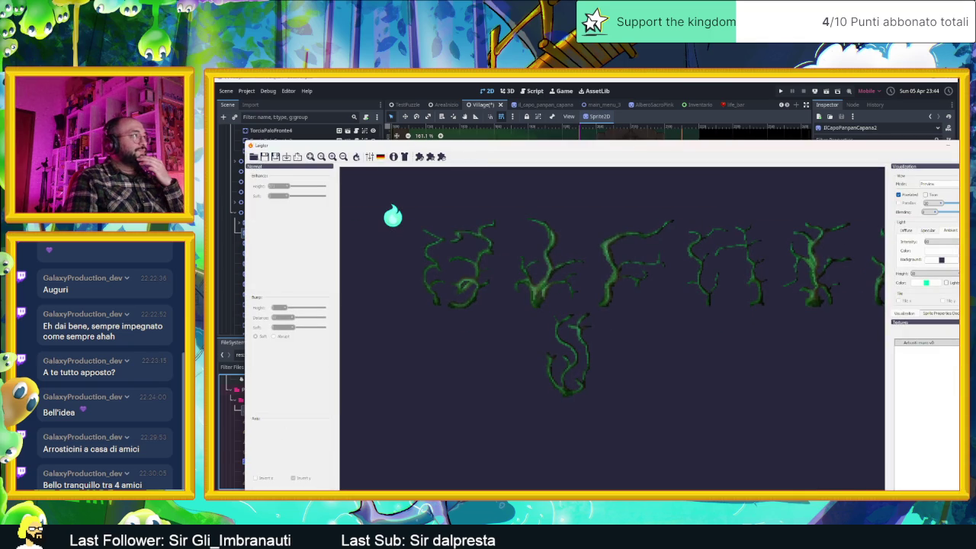
key("alt+Tab")
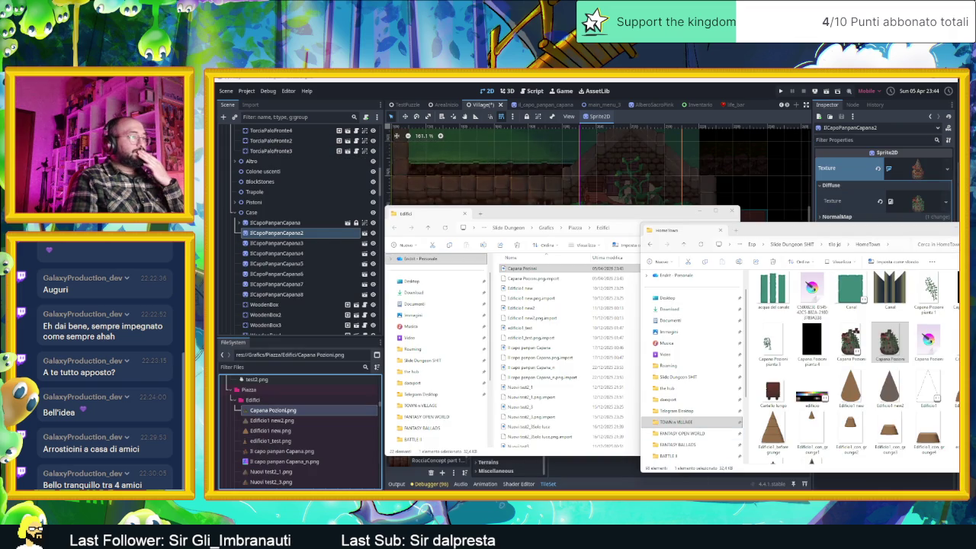
key("super")
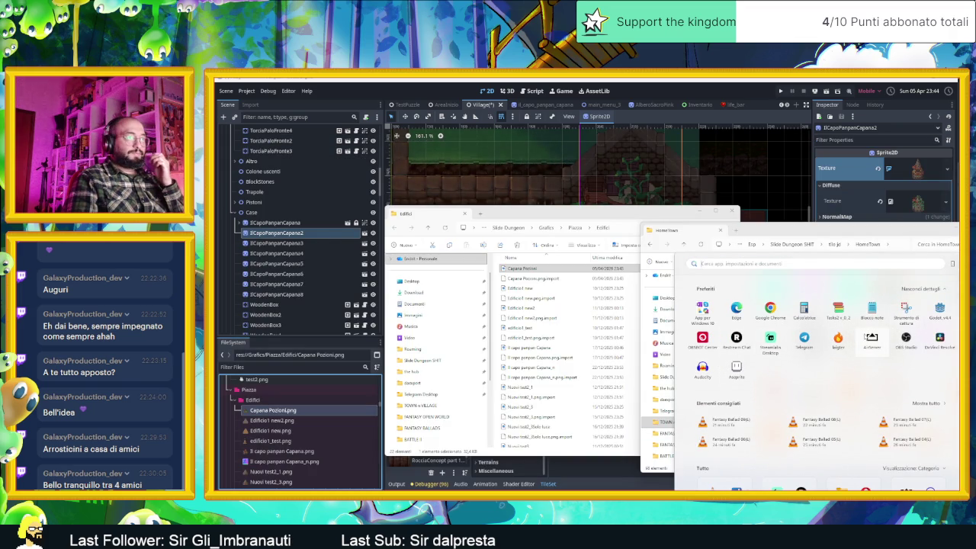
Step: Start Laigter and load the Capana Pozioni hut image into it from the folder
left_click(838, 339)
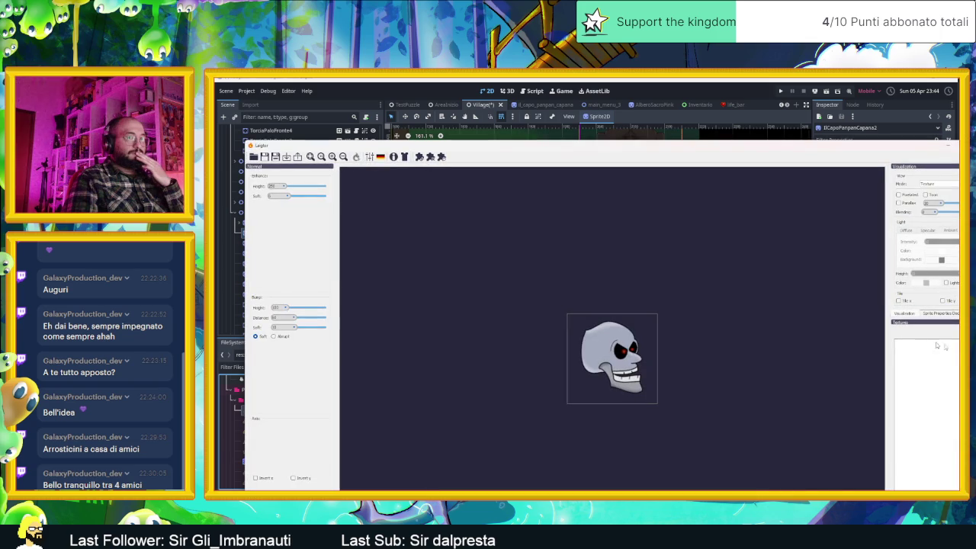
key("alt+Tab")
mouse_move(889, 339)
left_mouse_down()
mouse_move(706, 328)
mouse_move(599, 343)
left_mouse_up()
left_click(458, 332)
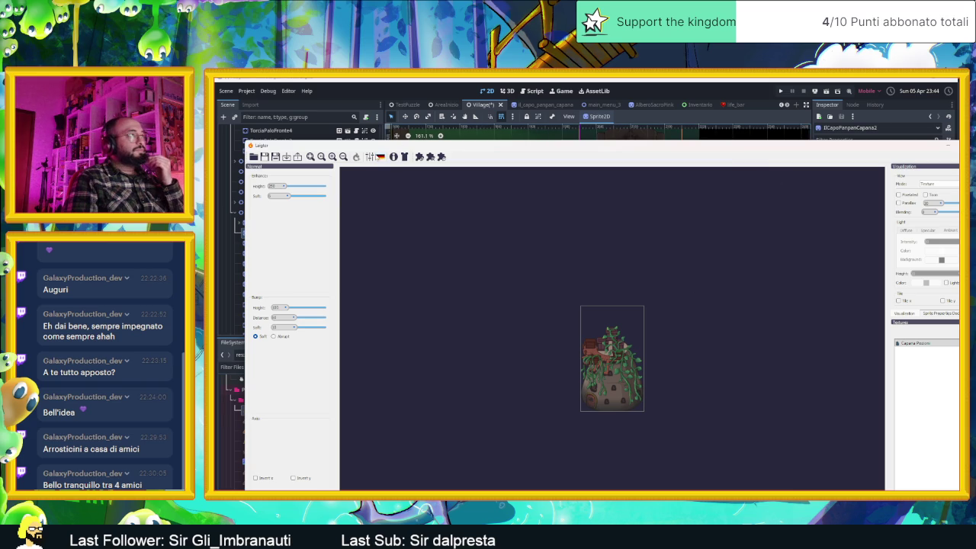
Step: Apply the saved dungeon normal-map preset from the Presets Manager
left_click(374, 159)
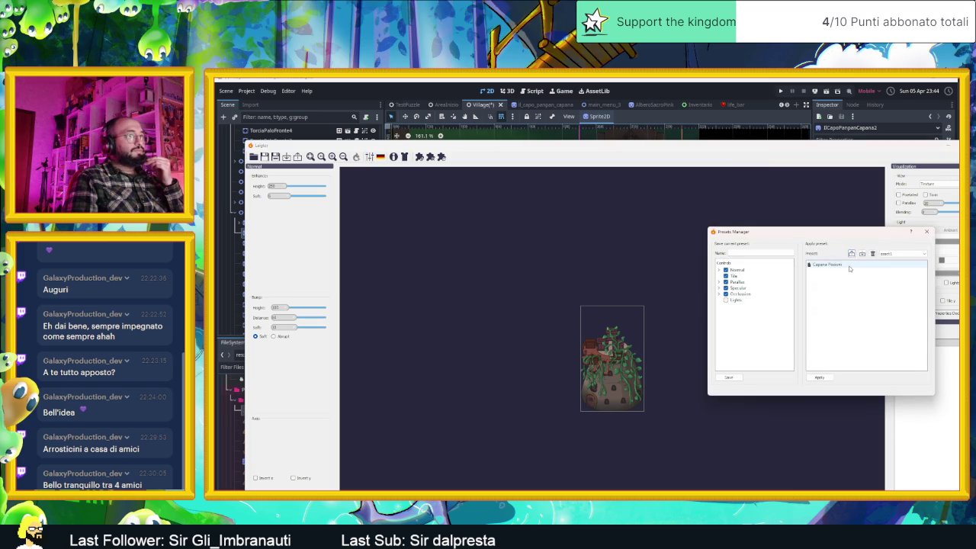
left_click(904, 254)
left_click(902, 269)
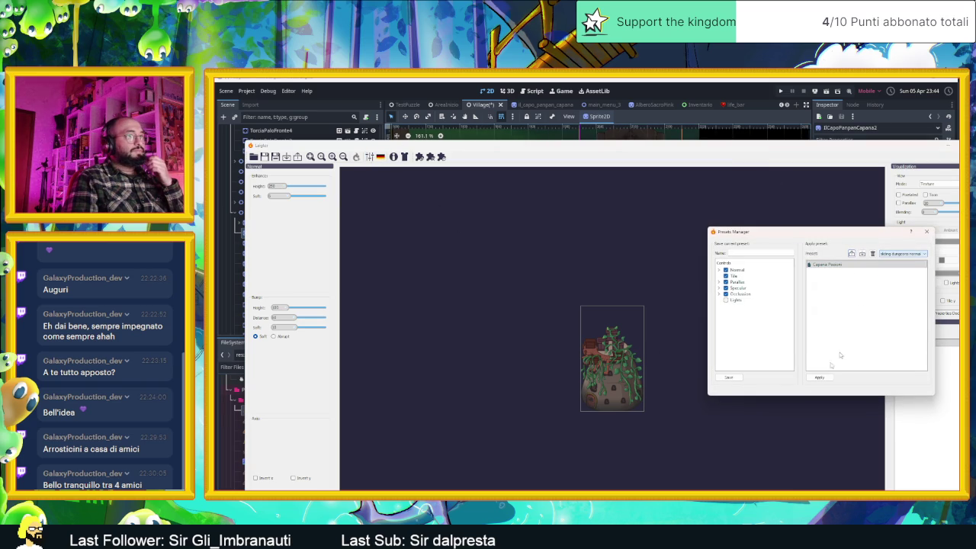
left_click(927, 232)
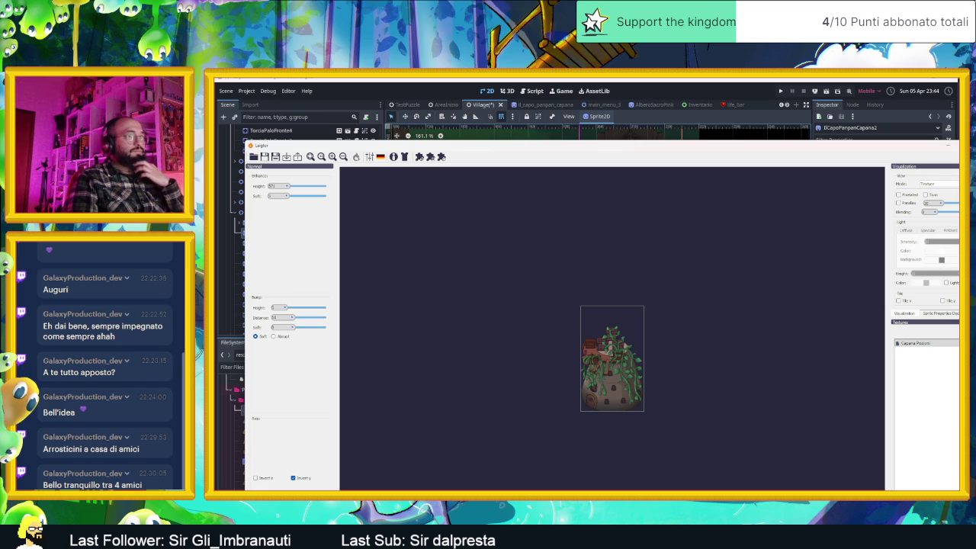
Step: View the generated normal map, then the lit preview with the light left of the hut
left_click(944, 186)
left_click(943, 197)
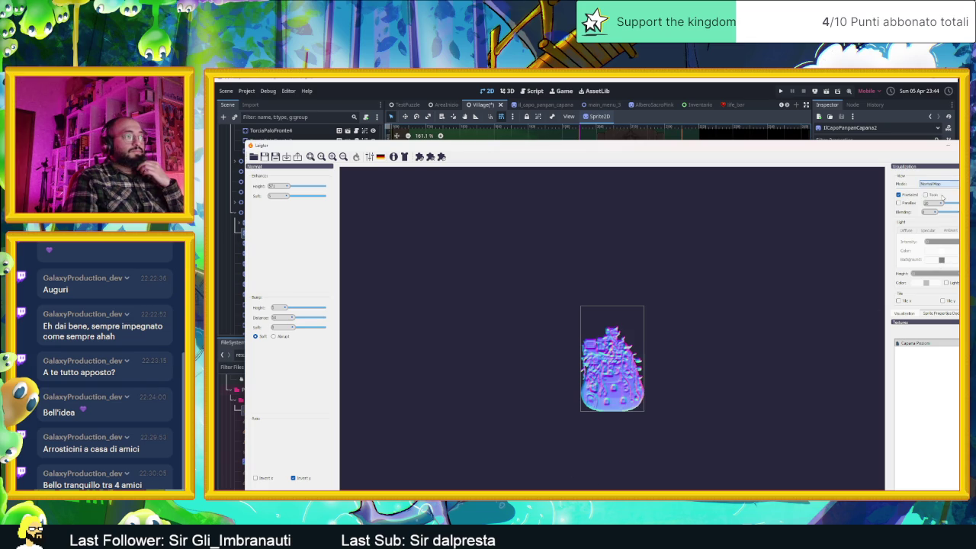
left_click(941, 186)
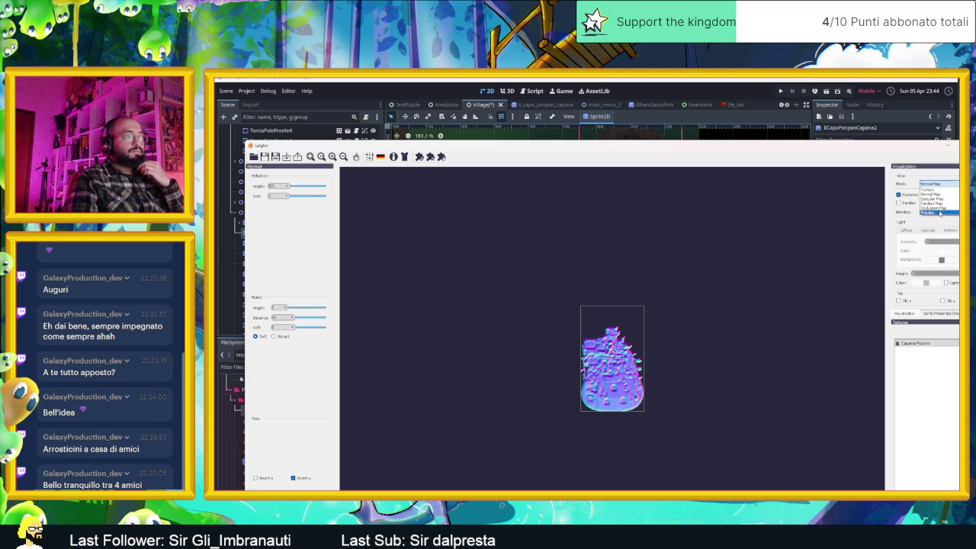
left_click(939, 212)
mouse_move(702, 294)
left_mouse_down()
mouse_move(558, 298)
mouse_move(646, 309)
mouse_move(724, 362)
mouse_move(560, 404)
mouse_move(549, 297)
mouse_move(593, 296)
mouse_move(568, 370)
mouse_move(723, 333)
mouse_move(559, 340)
mouse_move(594, 405)
mouse_move(729, 373)
mouse_move(534, 348)
mouse_move(730, 287)
left_mouse_up()
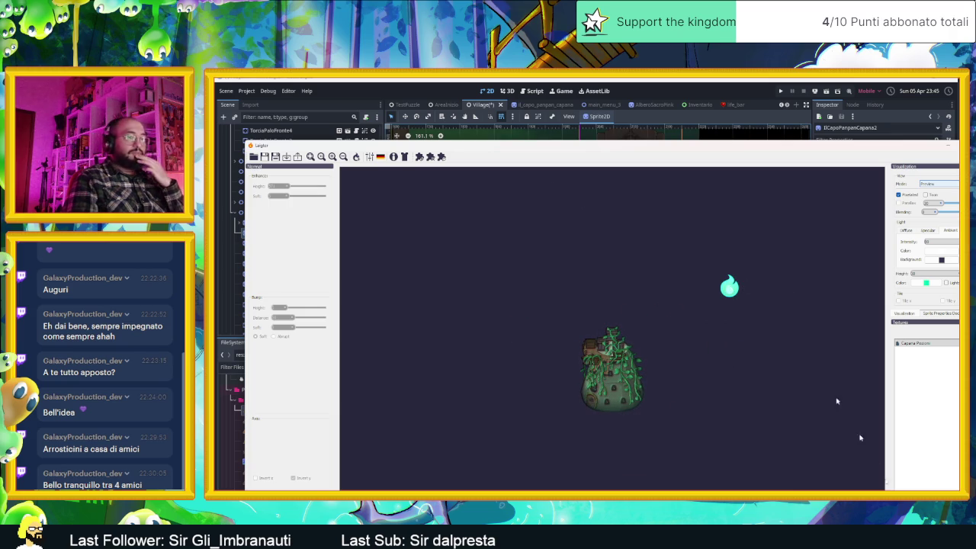
Step: Export the hut's Normal map to the Original Directory, confirm the message, and close Laigter
left_click(303, 158)
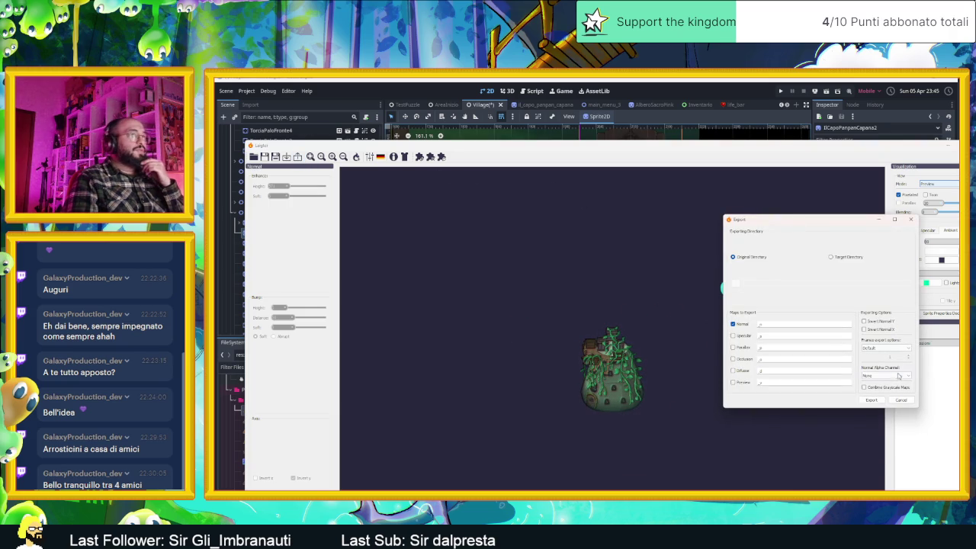
left_click(872, 401)
left_click(839, 323)
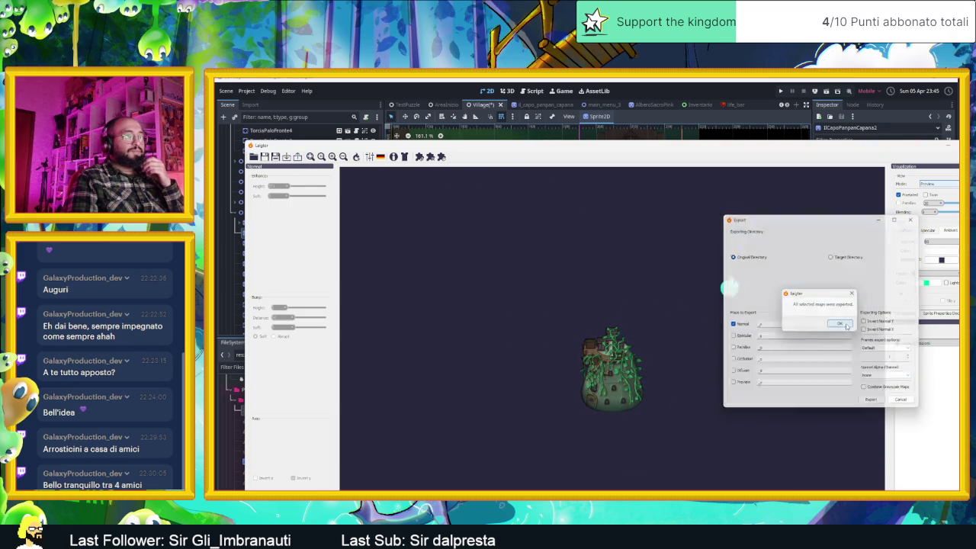
left_click(951, 145)
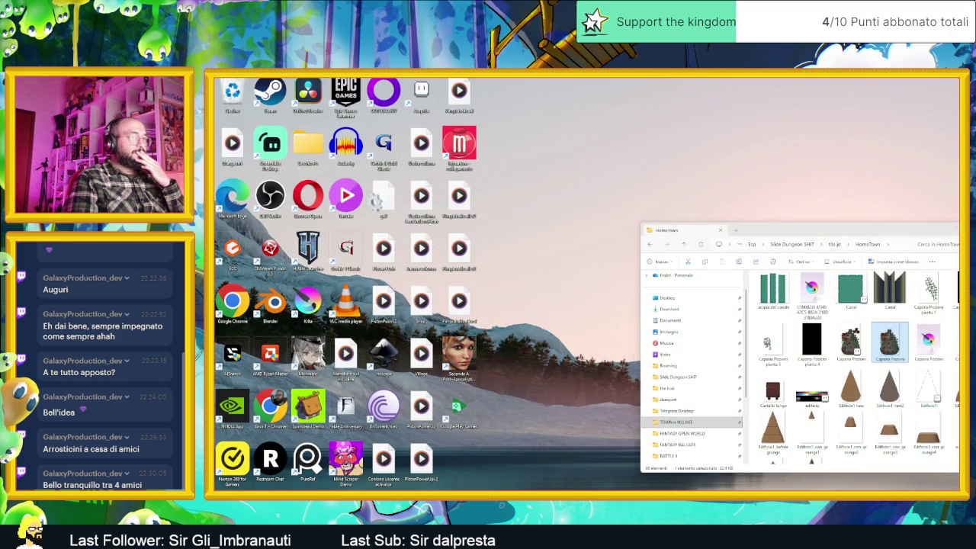
Step: Move the exported Capana Pozioni_n.png normal map into the Edifici folder
left_click_drag(885, 358, 907, 371)
mouse_move(630, 328)
left_mouse_down()
mouse_move(547, 328)
mouse_move(549, 320)
left_mouse_up()
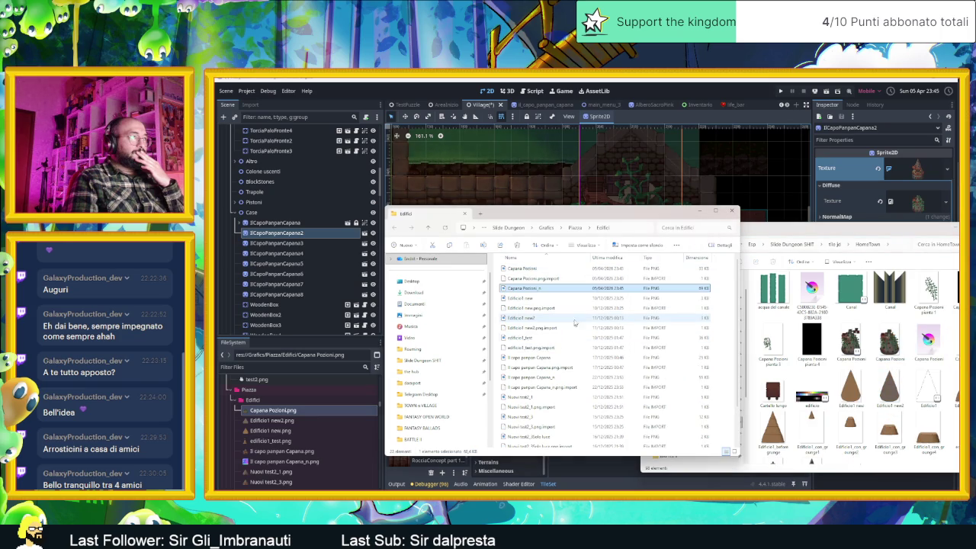
left_click(542, 290)
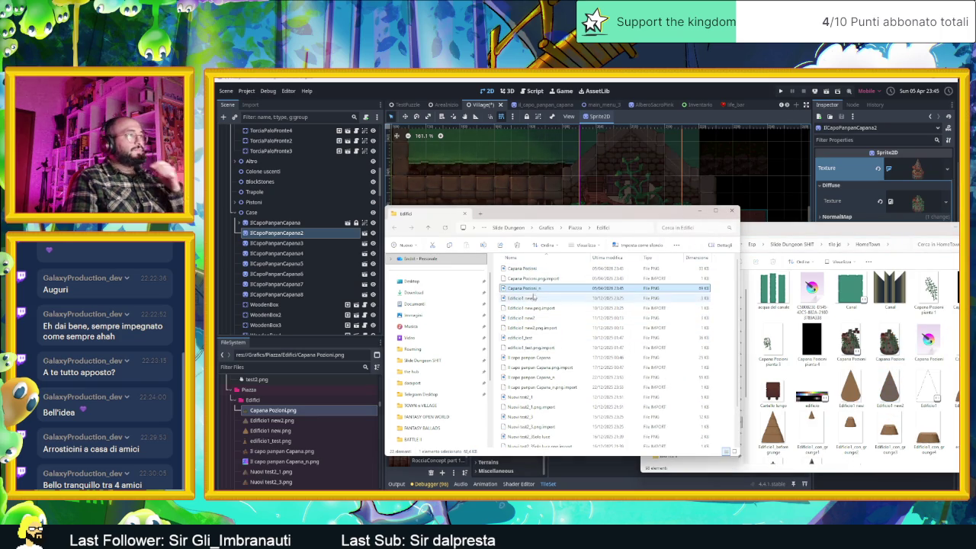
Step: Paste the normal map into the HomeTown folder too, then close the Explorer windows
left_click(934, 377)
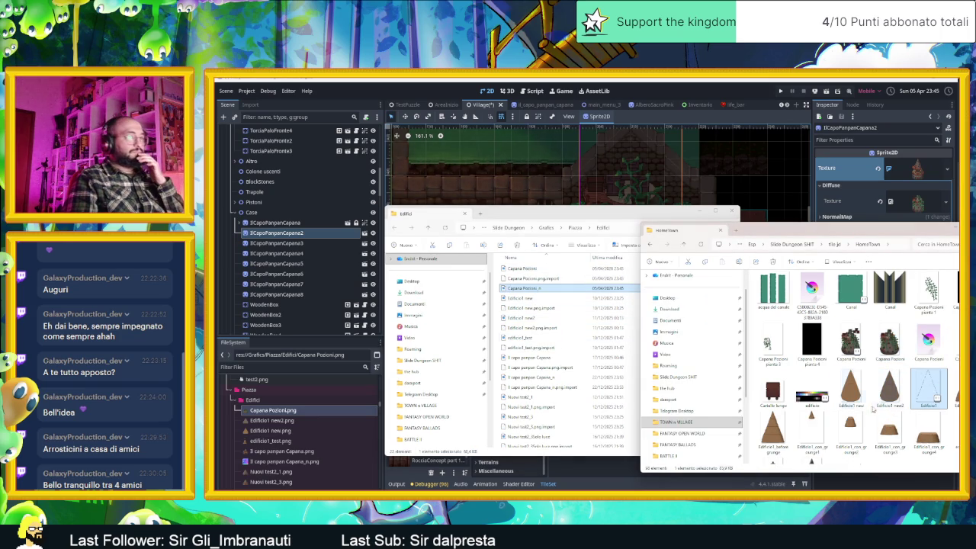
scroll(847, 401, "down", 5)
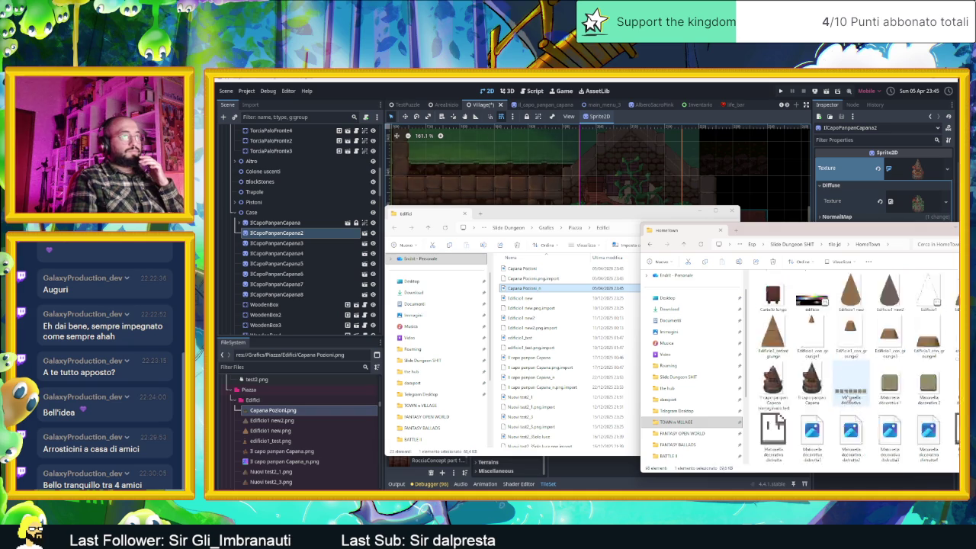
scroll(869, 429, "up", 10)
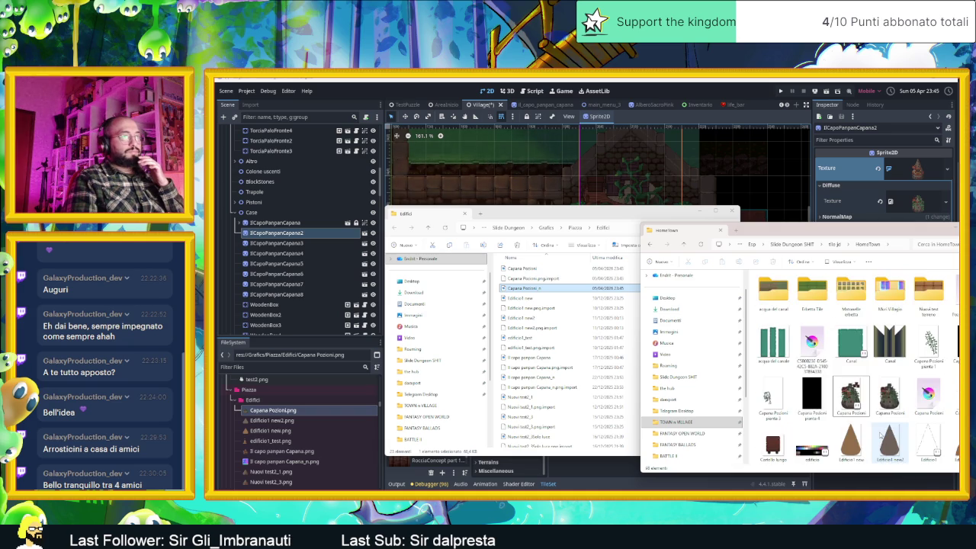
left_click(525, 293)
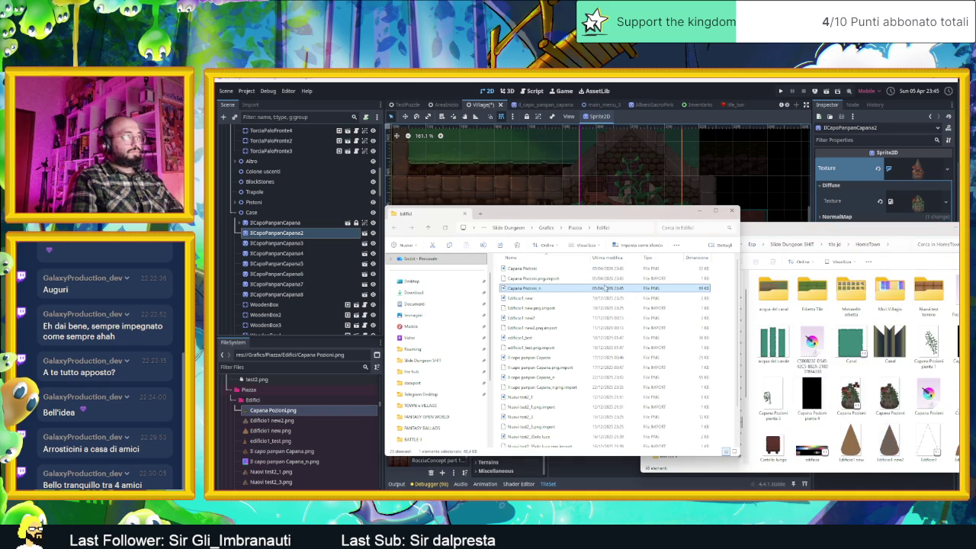
left_click(808, 319)
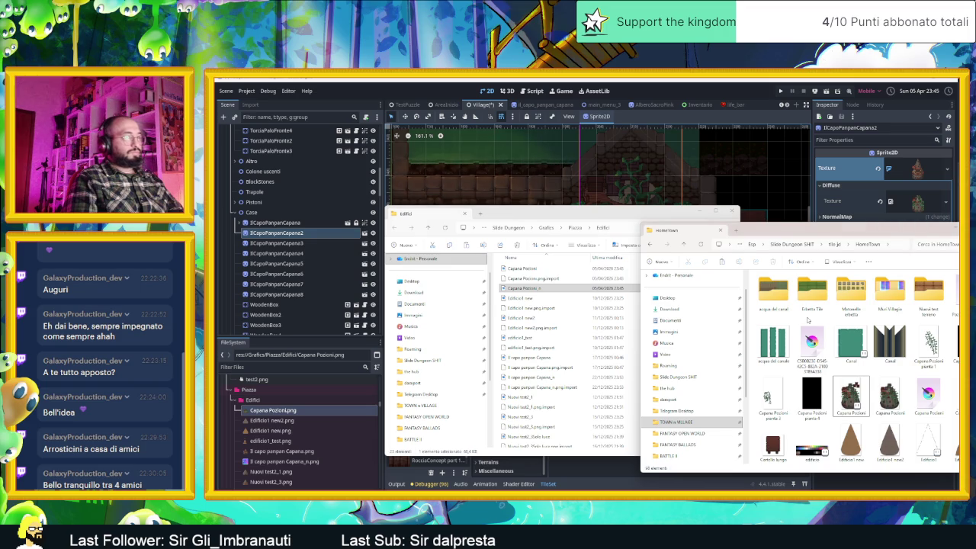
key("ctrl+v")
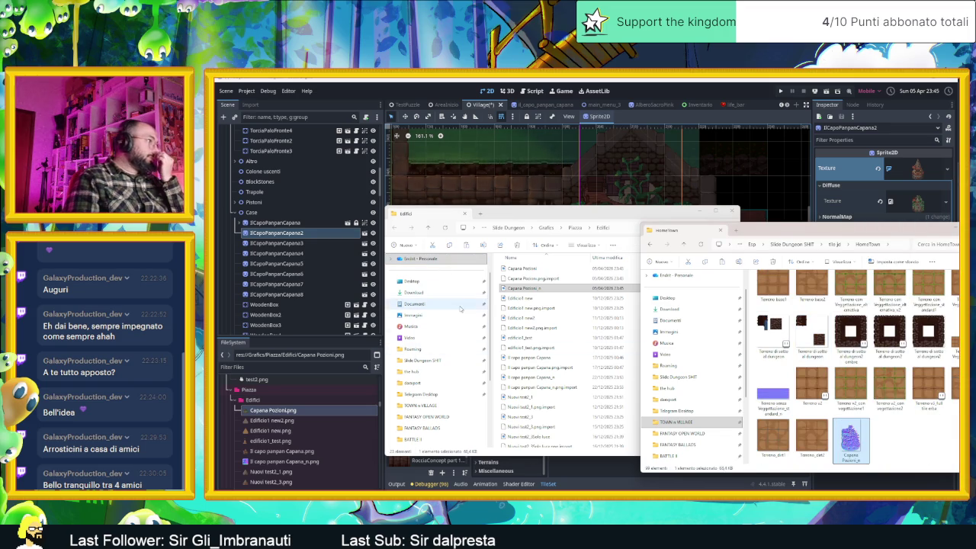
left_click(696, 211)
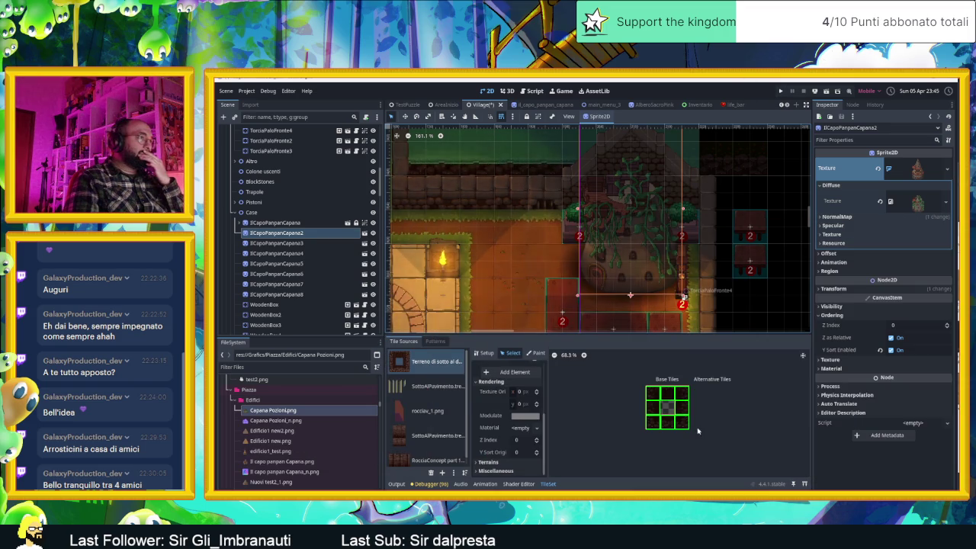
Step: Put Capana Pozioni_n.png in the CanvasTexture's NormalMap slot, keeping the vine-covered image as Diffuse
left_click(307, 420)
mouse_move(290, 421)
left_mouse_down()
mouse_move(580, 305)
mouse_move(844, 270)
left_mouse_up()
left_click_drag(864, 222, 860, 220)
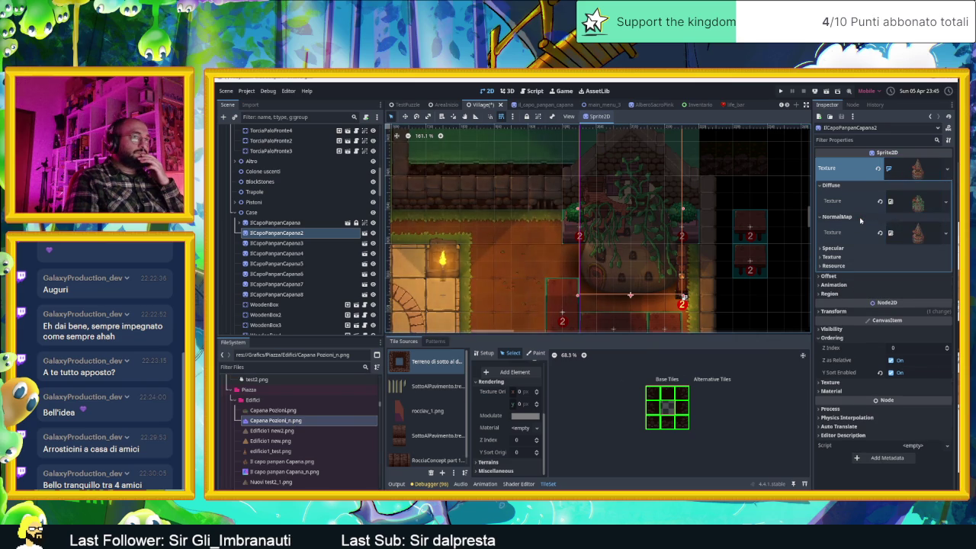
left_click(881, 233)
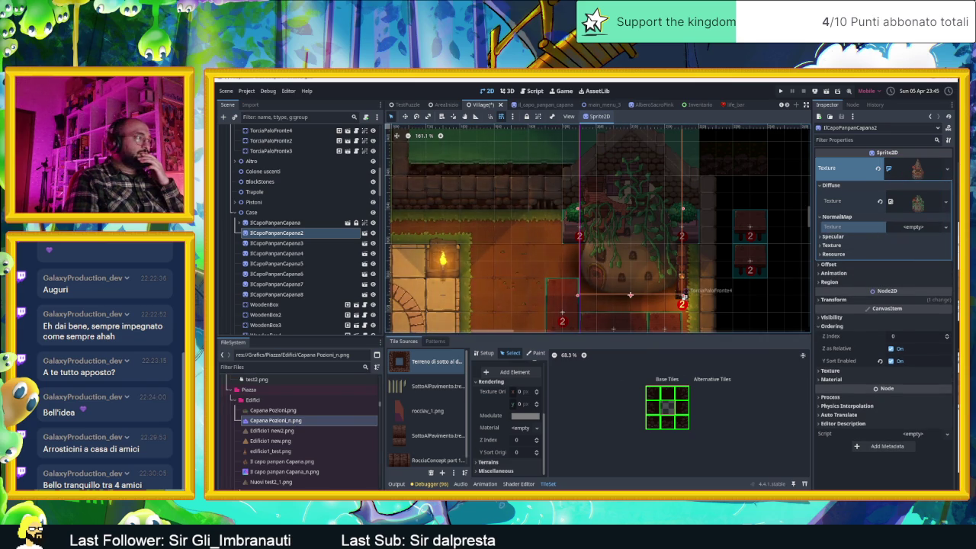
mouse_move(279, 421)
left_mouse_down()
mouse_move(454, 409)
mouse_move(892, 233)
mouse_move(917, 203)
left_mouse_up()
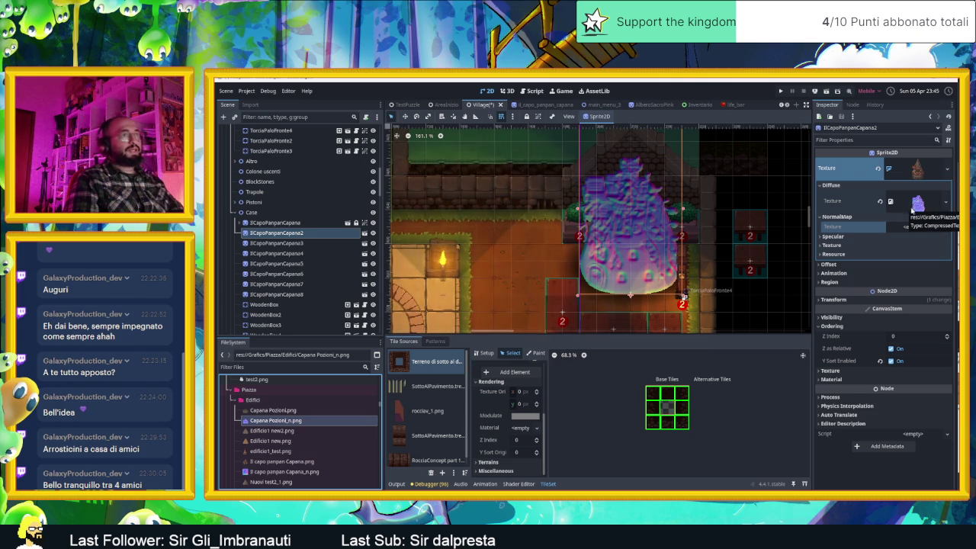
key("ctrl+z")
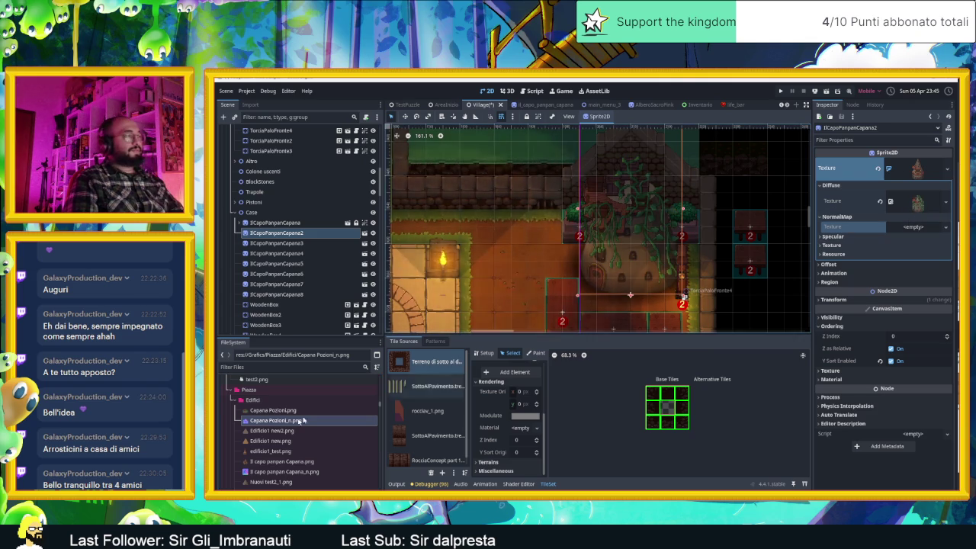
mouse_move(298, 421)
left_mouse_down()
mouse_move(297, 412)
mouse_move(540, 389)
mouse_move(916, 227)
left_mouse_up()
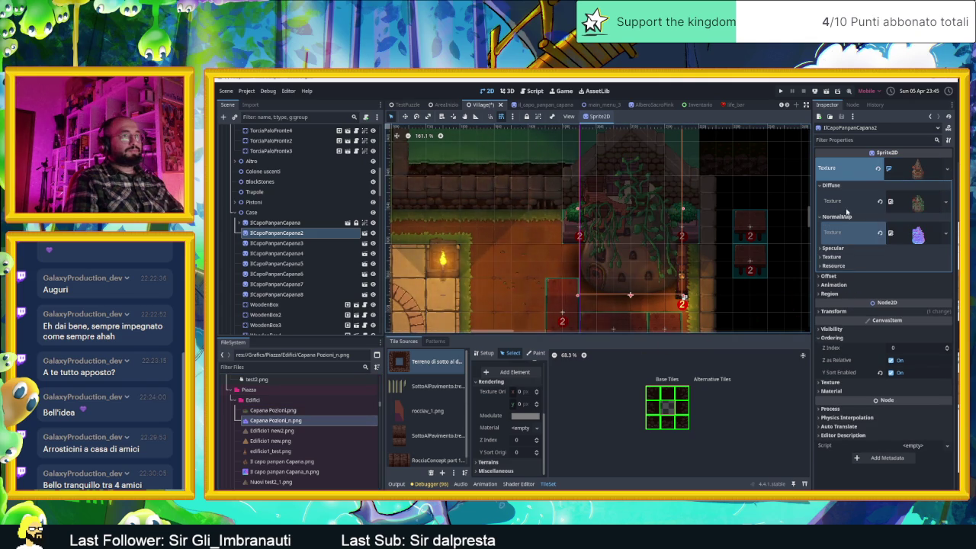
left_click(919, 167)
left_click(935, 169)
left_click(931, 168)
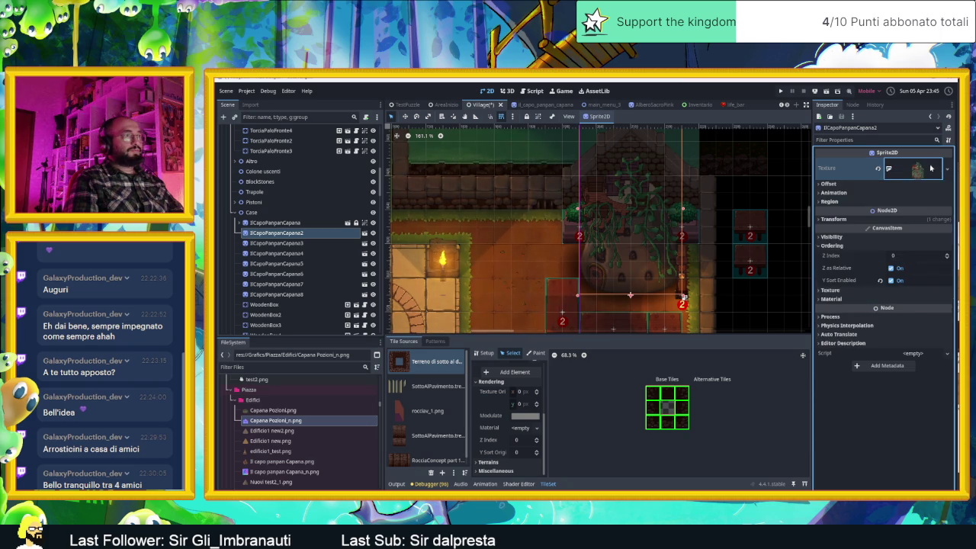
scroll(676, 241, "down", 3)
scroll(676, 241, "down", 2)
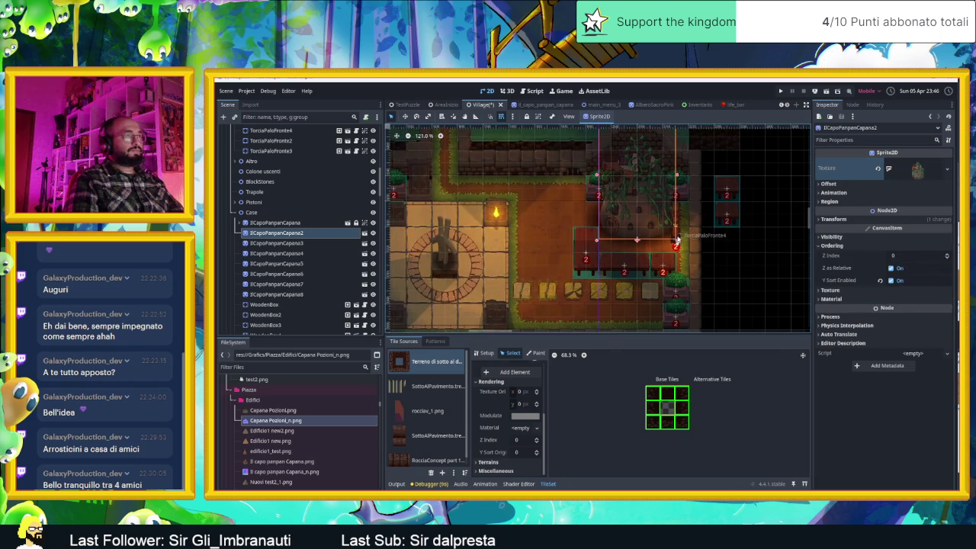
scroll(656, 241, "up", 5)
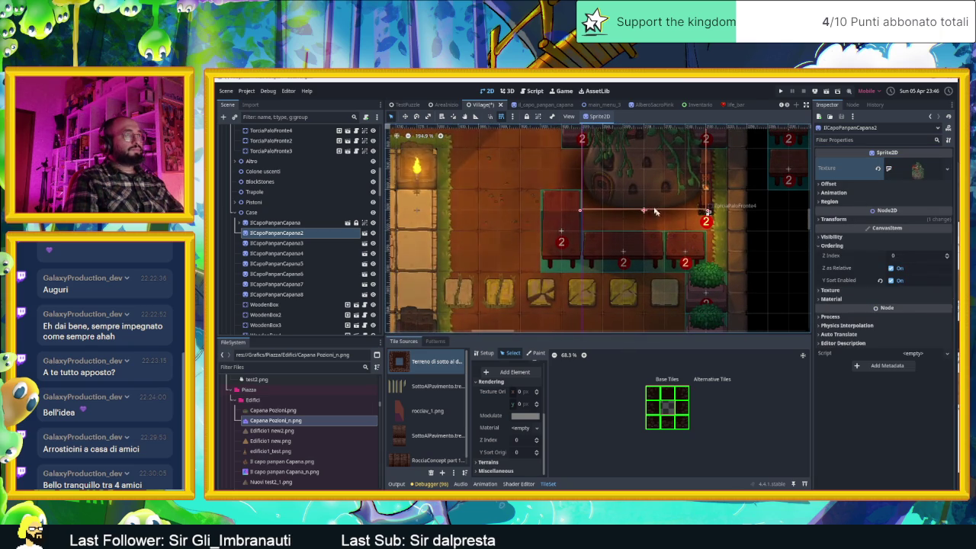
scroll(673, 240, "down", 6)
scroll(639, 284, "down", 4)
scroll(609, 234, "up", 6)
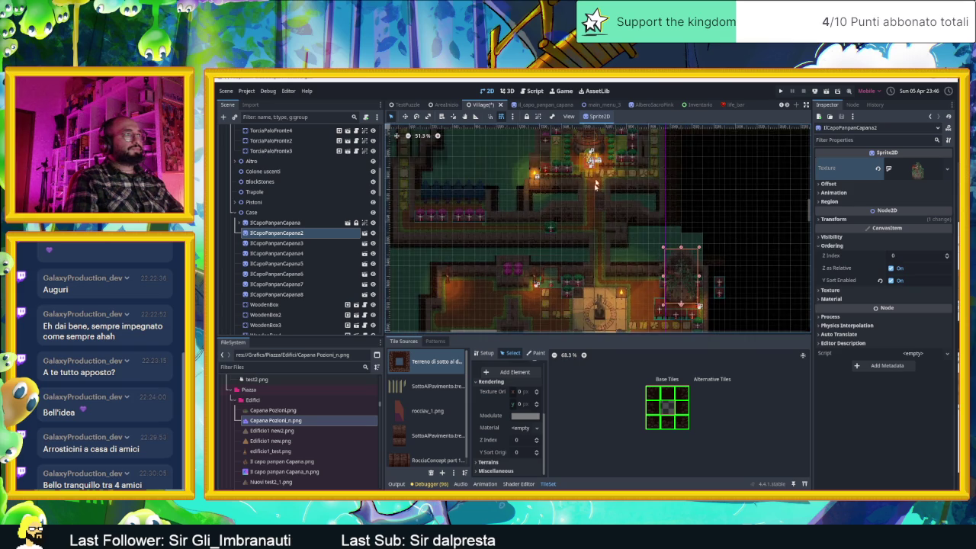
scroll(608, 231, "up", 8)
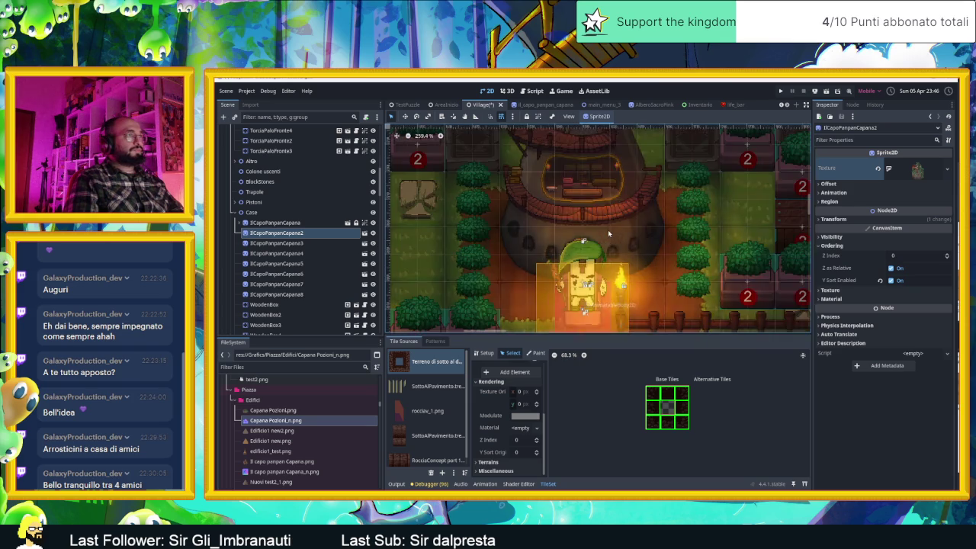
scroll(631, 255, "down", 3)
scroll(630, 244, "down", 11)
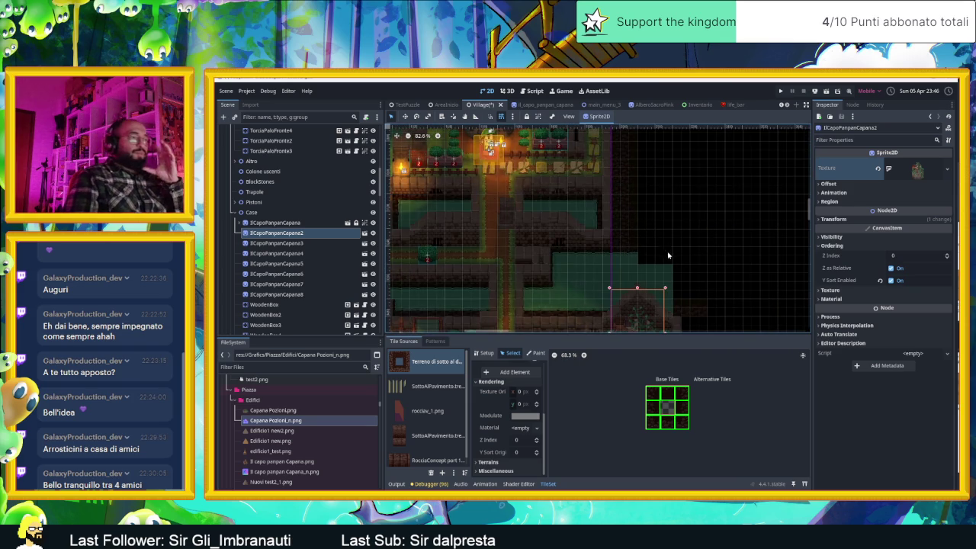
key("f")
left_click(630, 271)
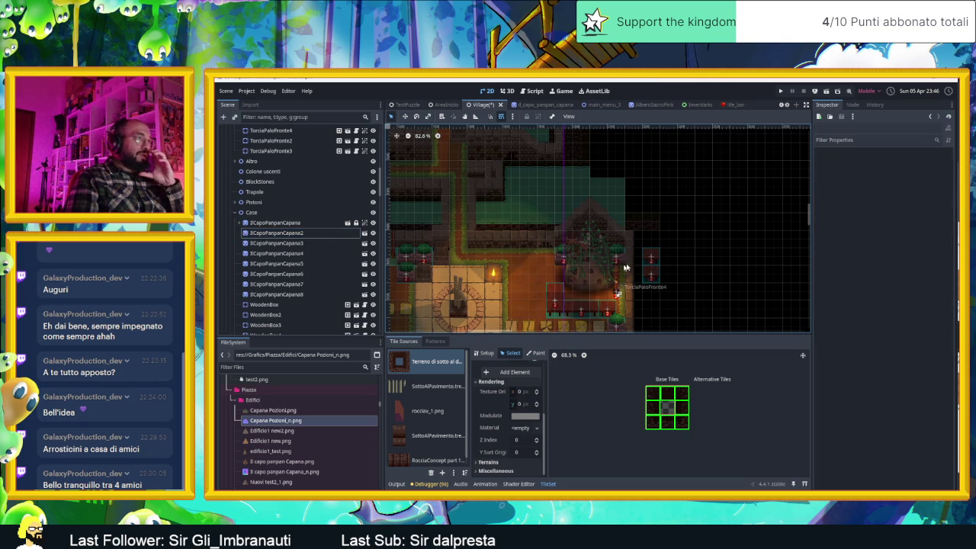
Step: Play the village scene to check the normal-mapped potion hut in-game, then stop it
left_click(829, 92)
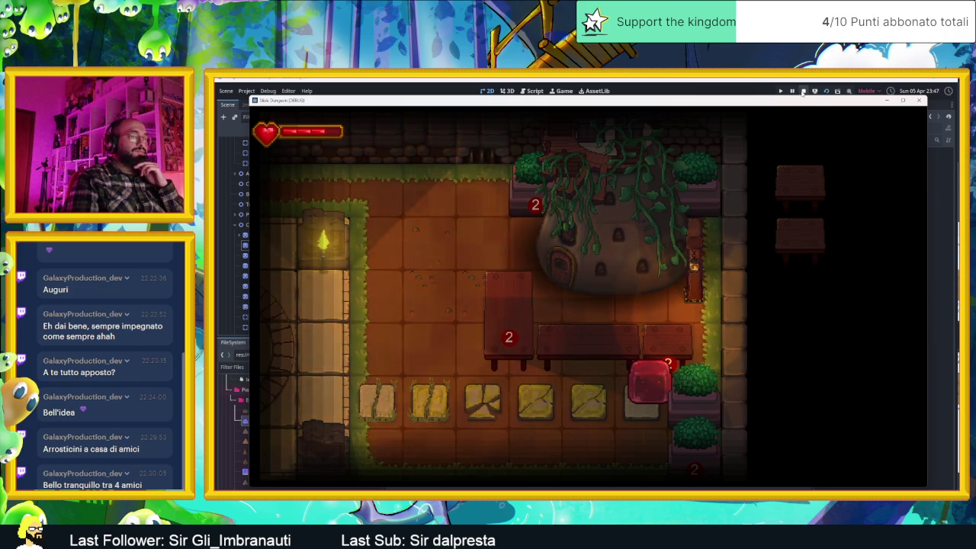
left_click(803, 91)
scroll(557, 305, "up", 5)
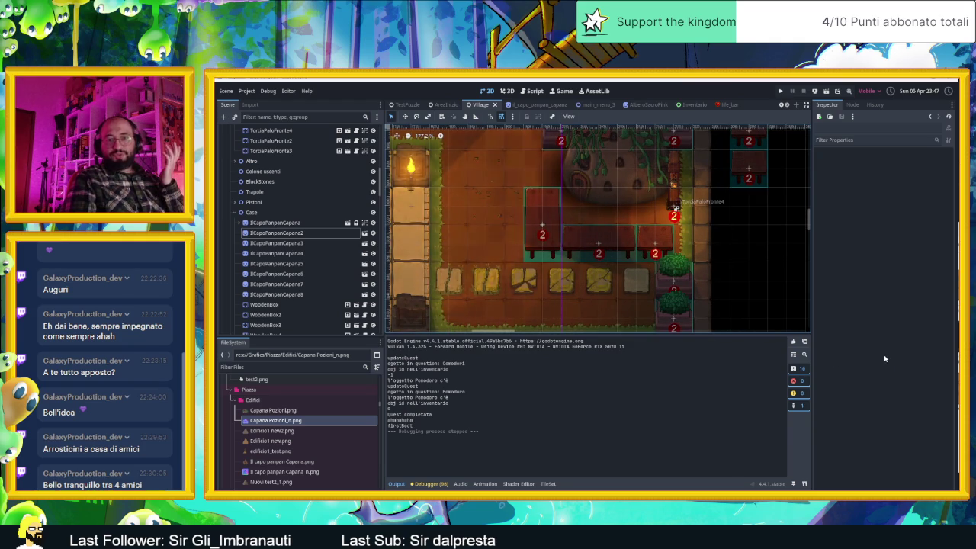
Step: Minimise Godot, close the HomeTown Explorer window, and minimise the Box folder window
left_click(921, 80)
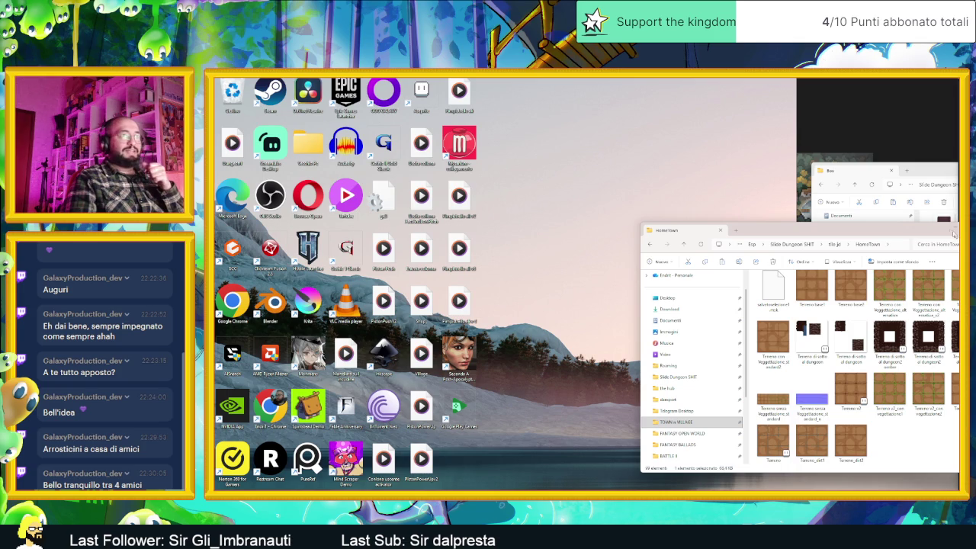
left_click(954, 234)
left_click_drag(928, 168, 713, 172)
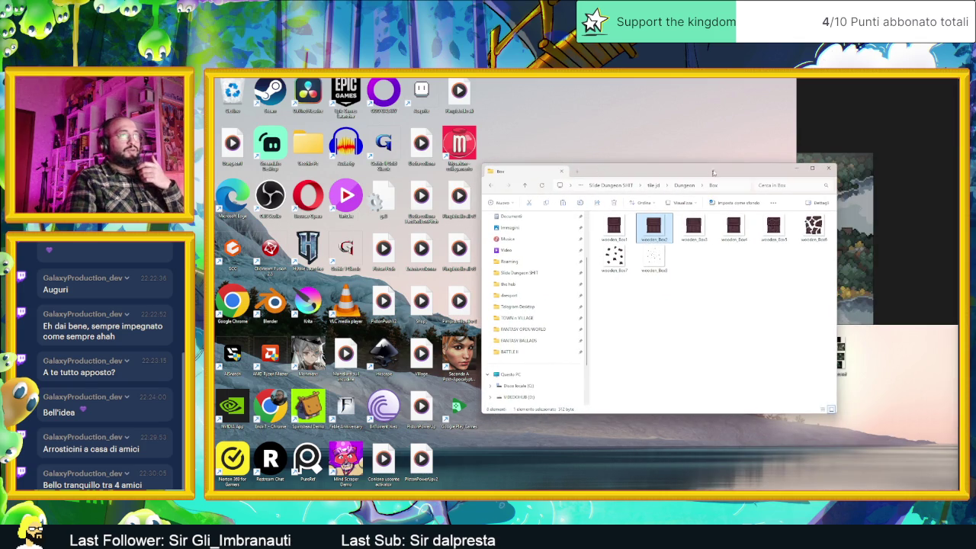
left_click(797, 168)
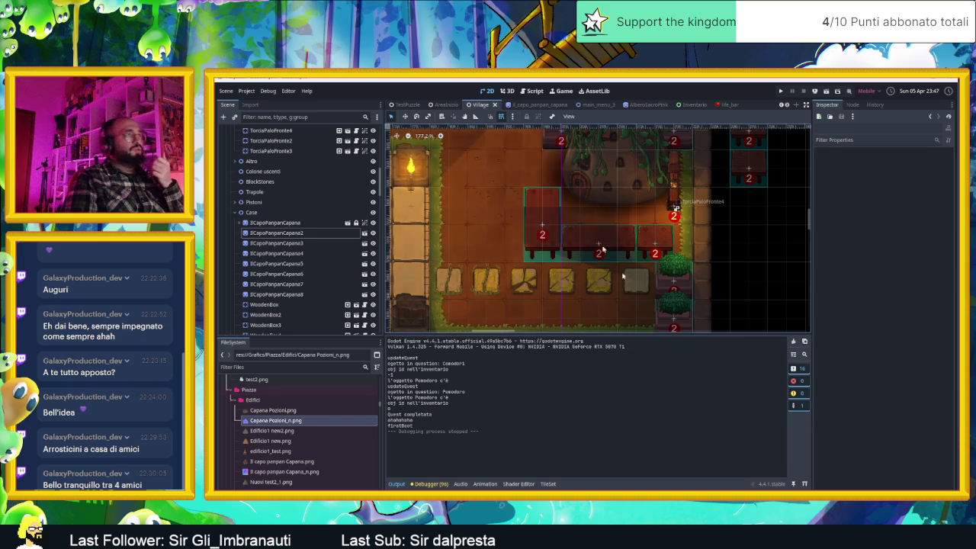
scroll(656, 213, "down", 2)
scroll(657, 213, "up", 3)
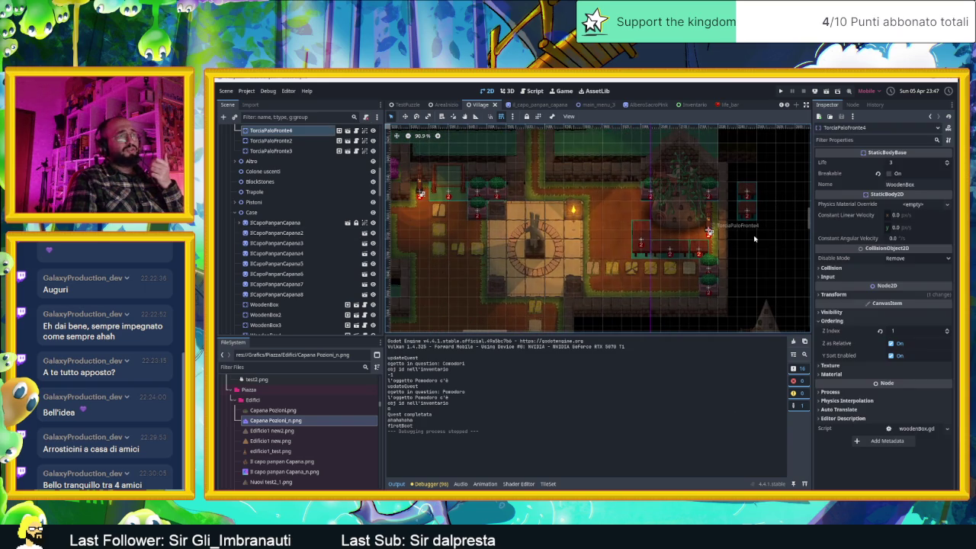
left_click(717, 242)
scroll(682, 202, "up", 6)
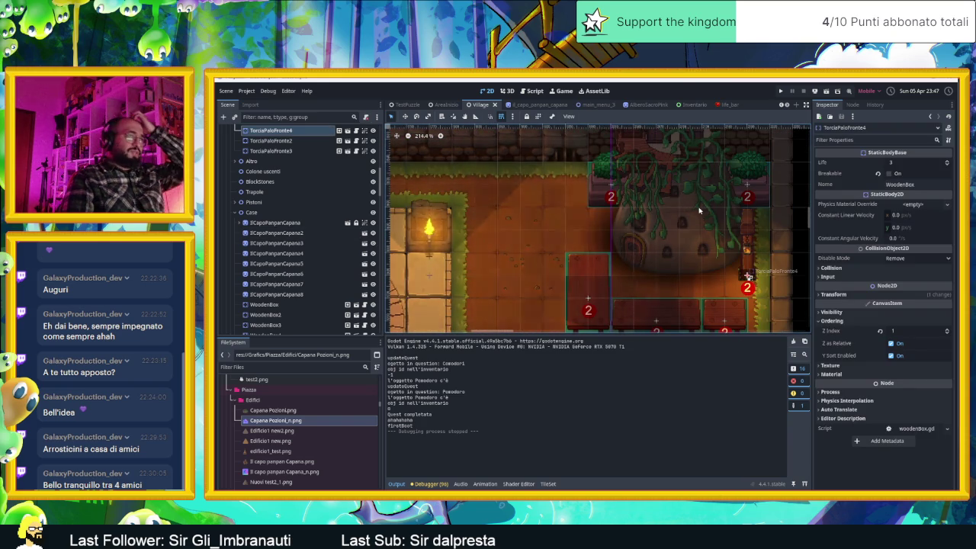
scroll(632, 186, "up", 10)
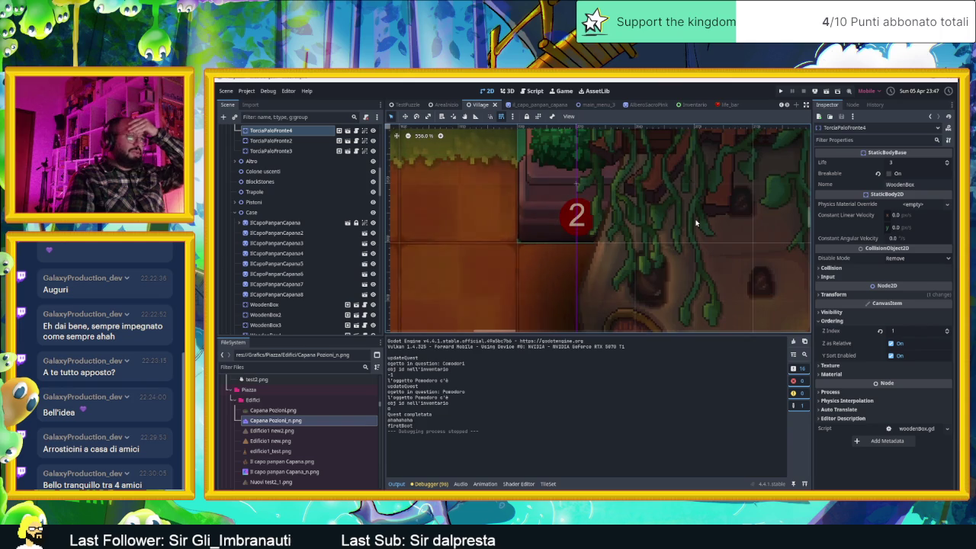
scroll(696, 223, "down", 8)
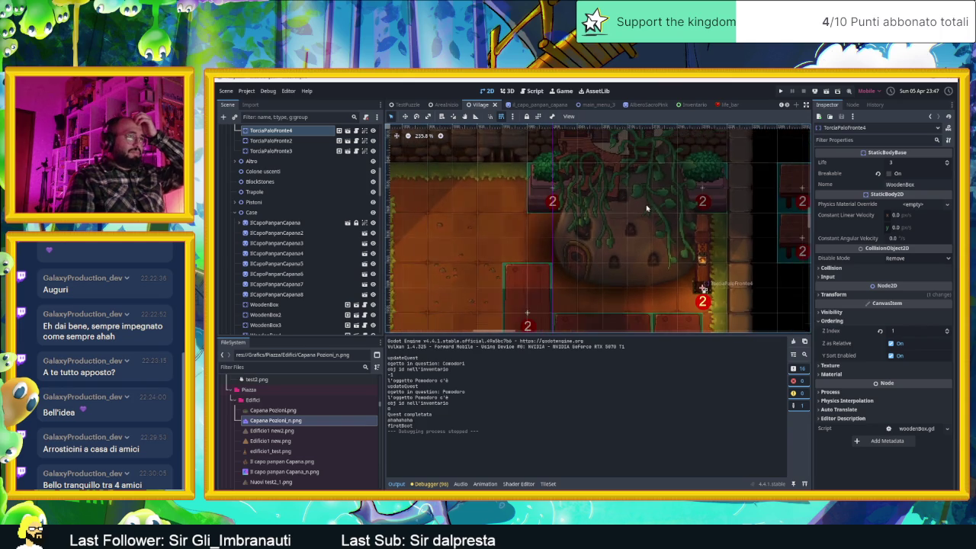
scroll(656, 212, "down", 1)
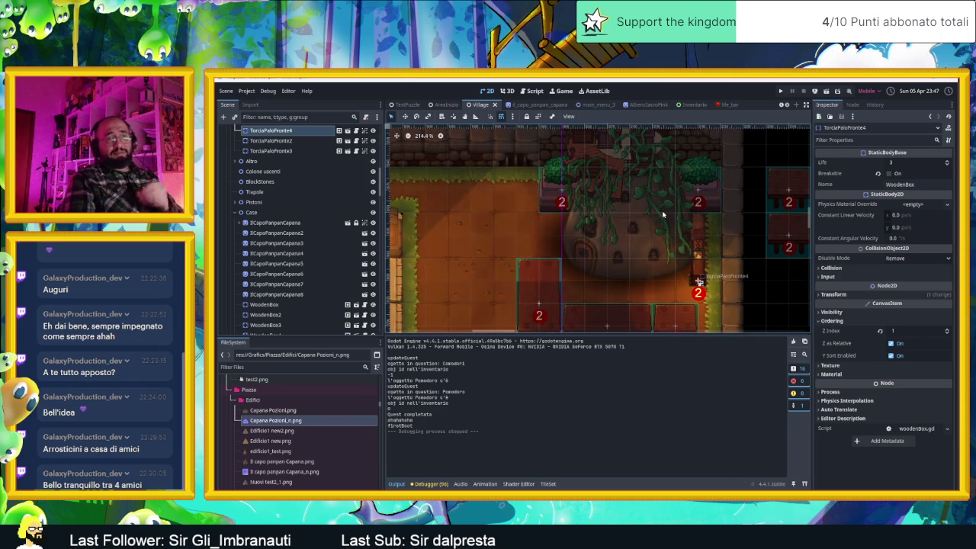
scroll(661, 215, "down", 2)
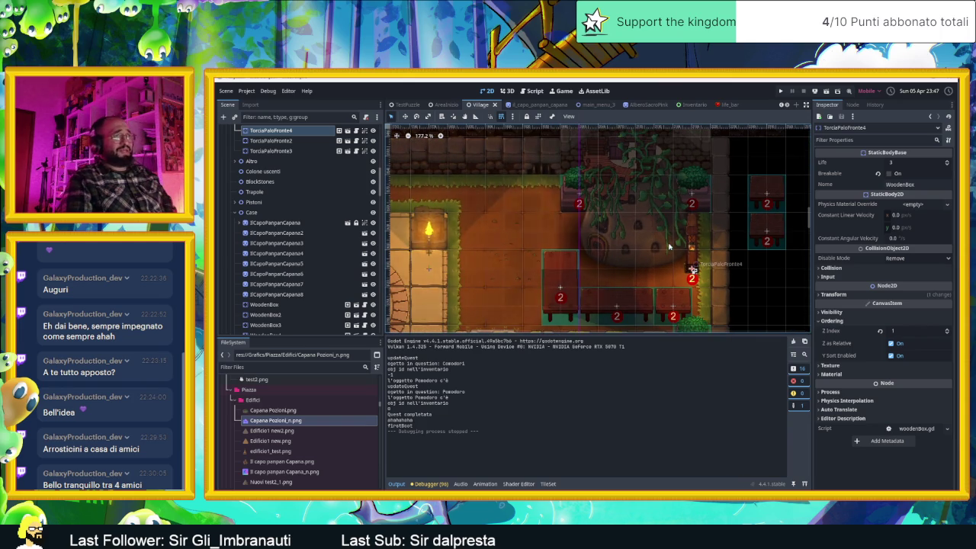
scroll(610, 220, "down", 2)
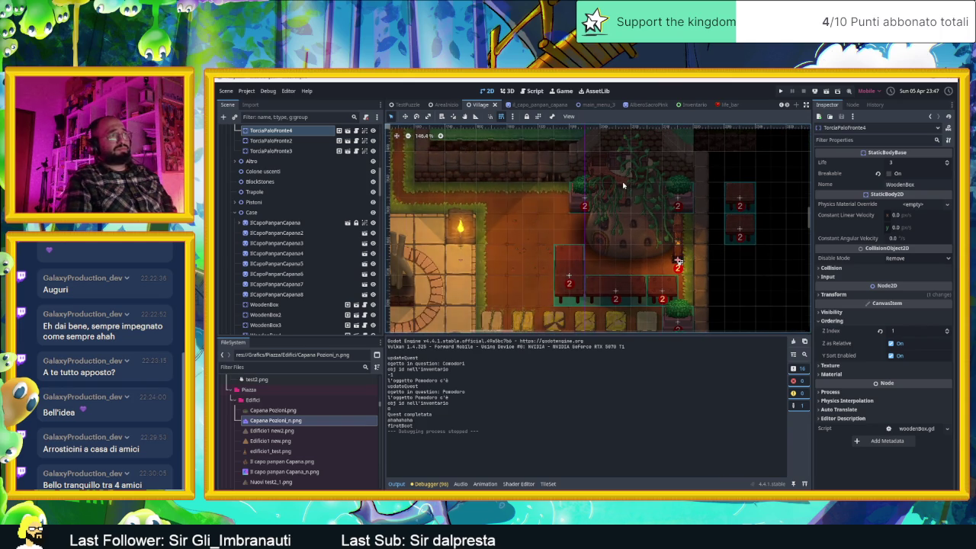
scroll(592, 193, "left", 6)
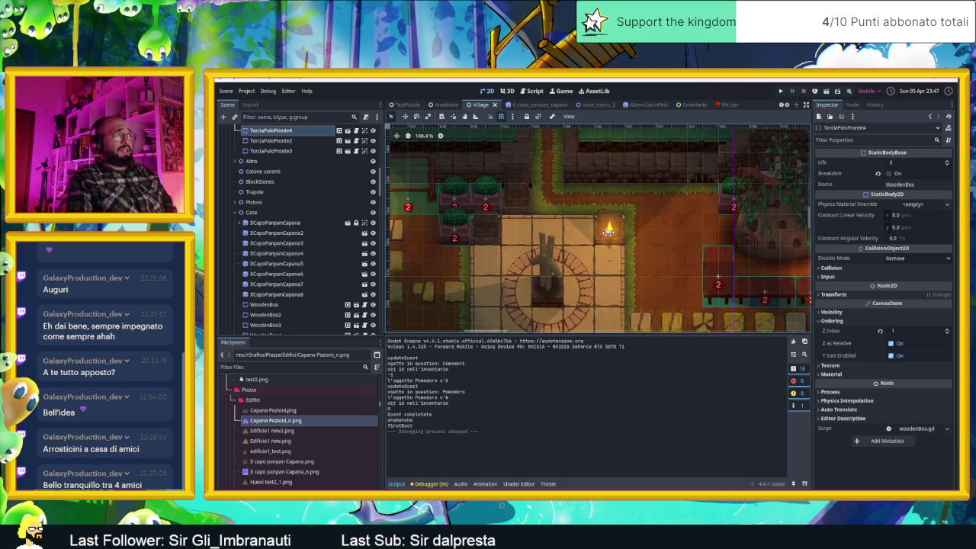
scroll(680, 239, "right", 3)
scroll(675, 247, "up", 8)
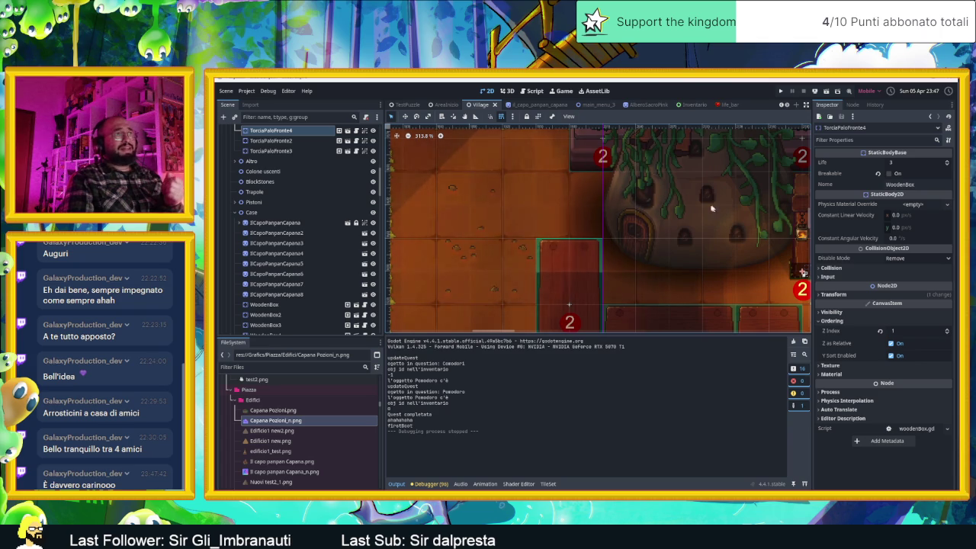
scroll(719, 189, "down", 4)
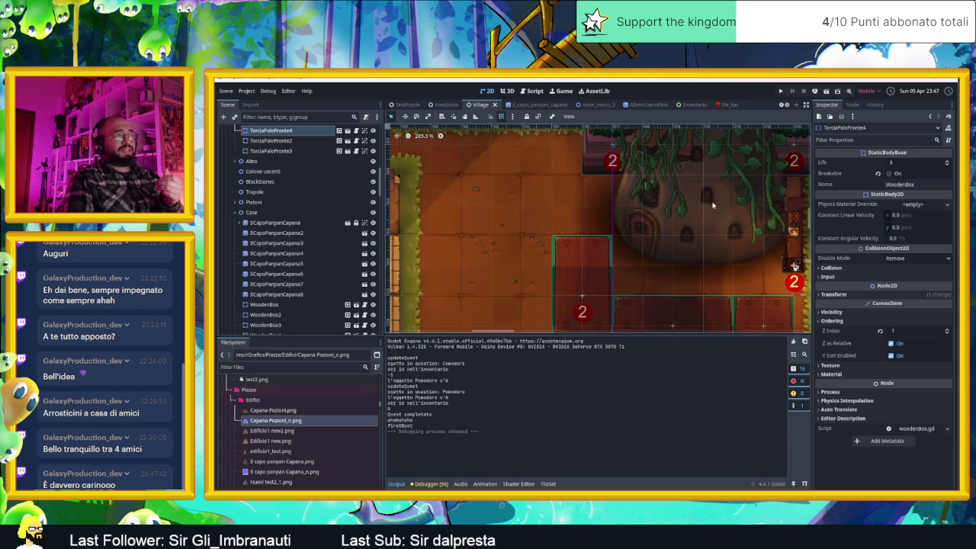